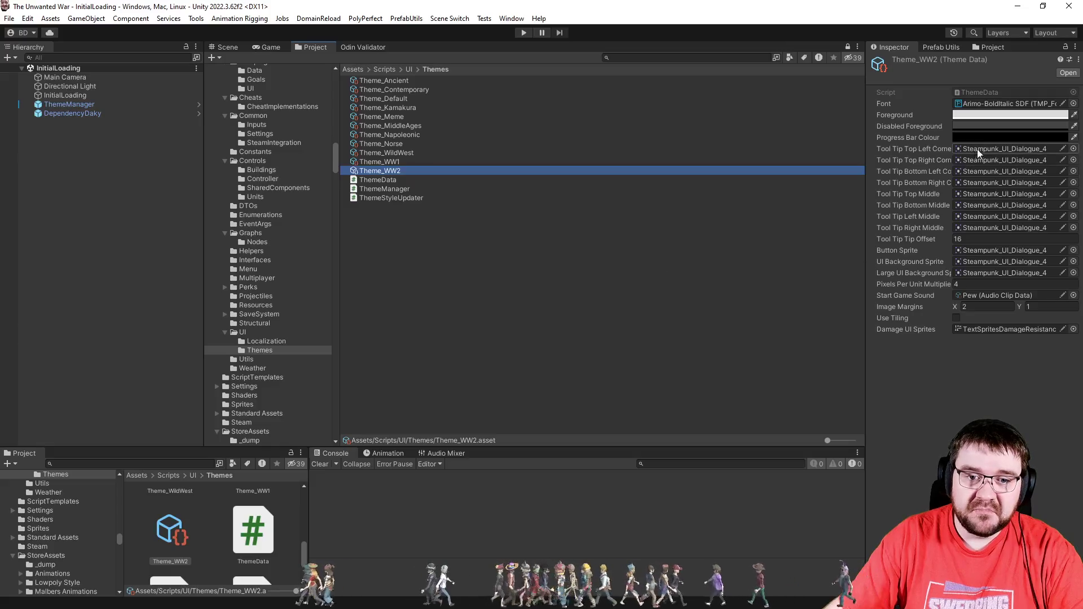
# Step: Change Theme_WW2's Progress Bar Colour from black to a partly opaque dark green (126105)
pyautogui.click(1004, 194)
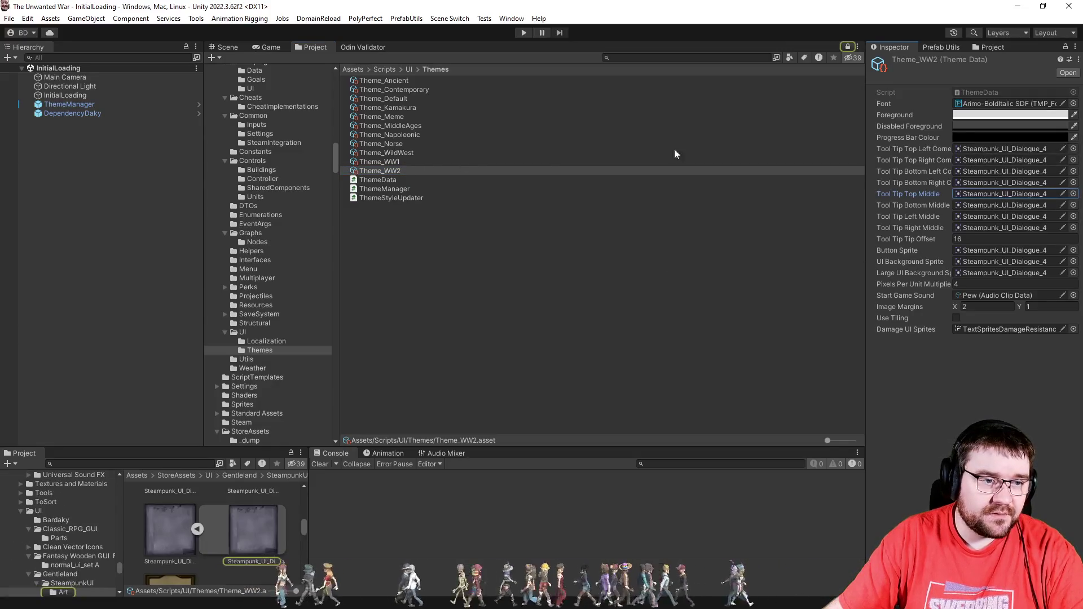
pyautogui.click(971, 139)
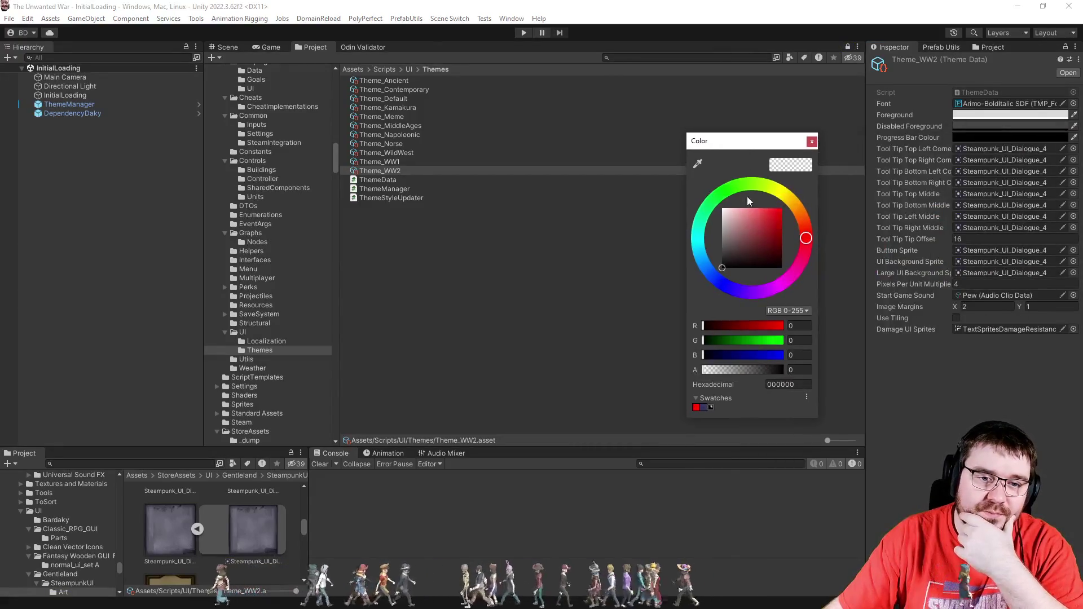
pyautogui.moveTo(779, 237); pyautogui.dragTo(780, 247)
pyautogui.moveTo(747, 372); pyautogui.dragTo(731, 370)
pyautogui.click(810, 145)
pyautogui.click(612, 310)
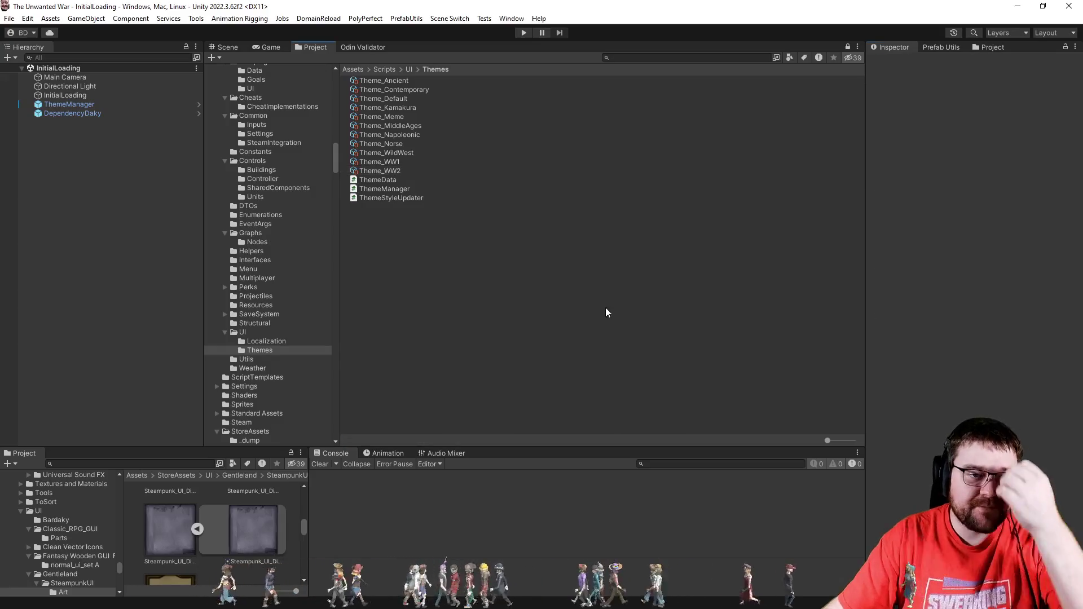
pyautogui.click(450, 18)
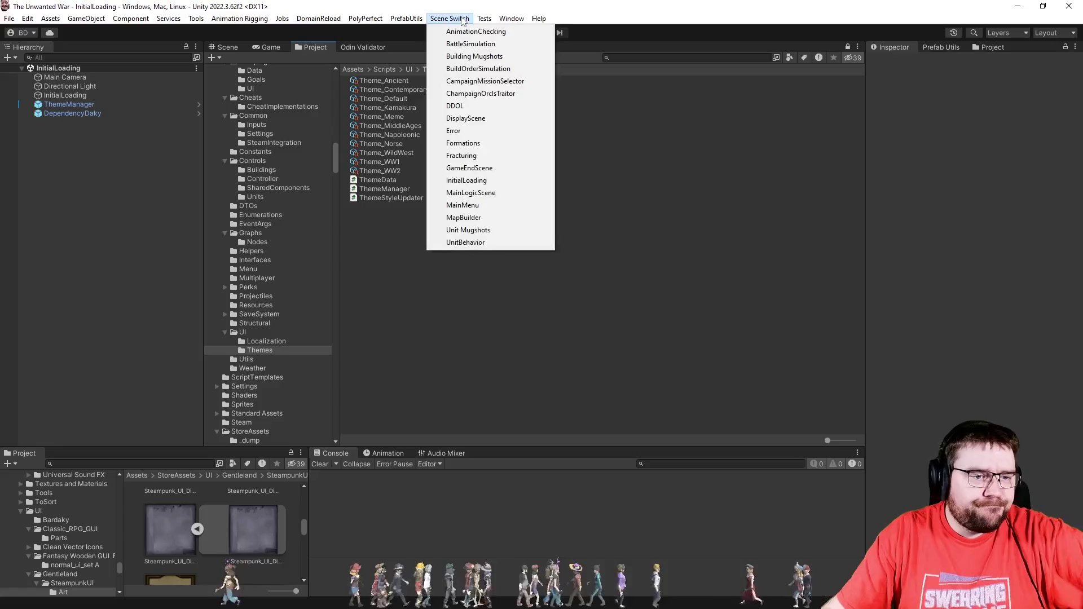
# Step: Browse the Project folder tree to Assets/Scenes/Development
pyautogui.click(363, 305)
pyautogui.scroll(10, 286, 313)
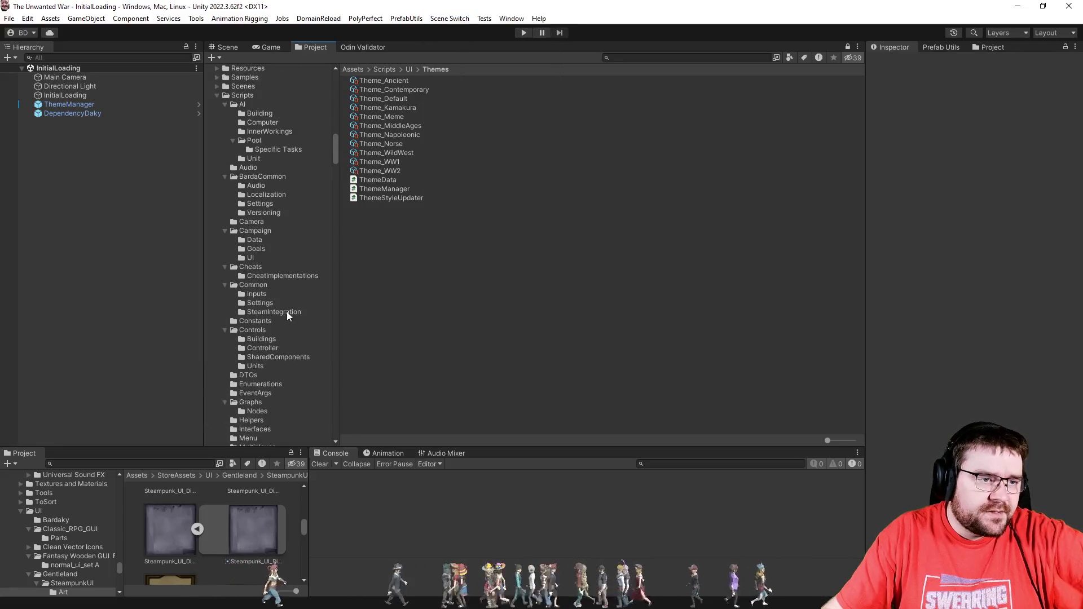
pyautogui.scroll(1, 207, 259)
pyautogui.click(214, 254)
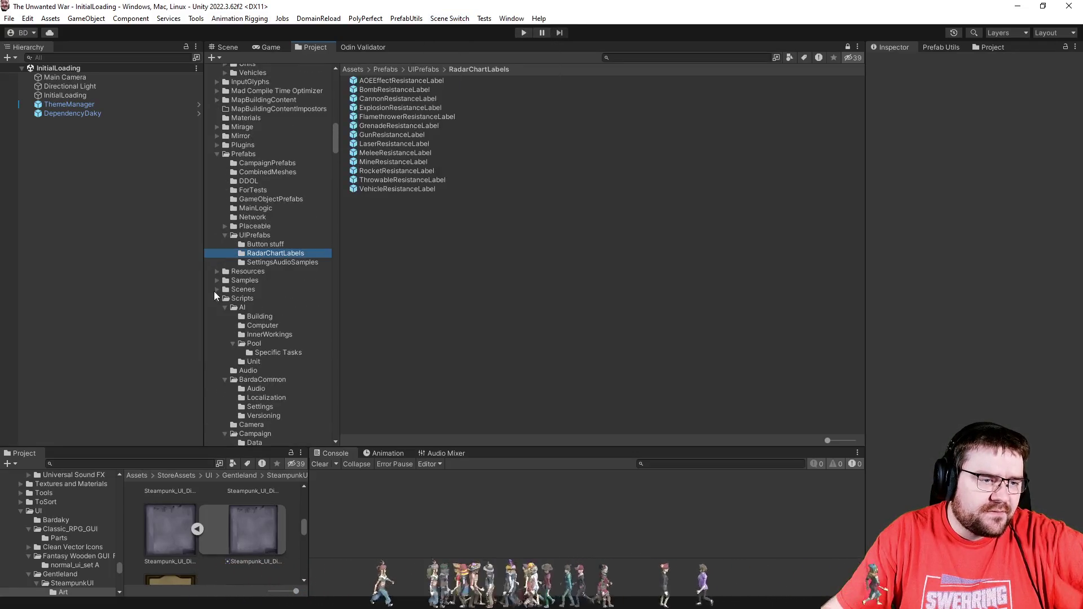
pyautogui.click(217, 289)
pyautogui.scroll(-5, 265, 342)
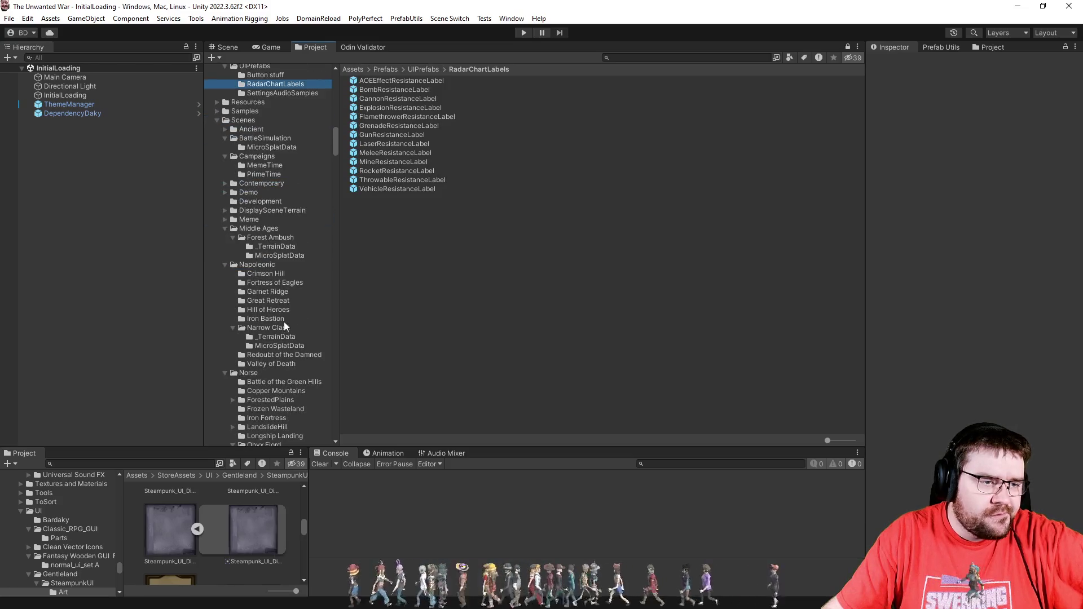
pyautogui.click(257, 202)
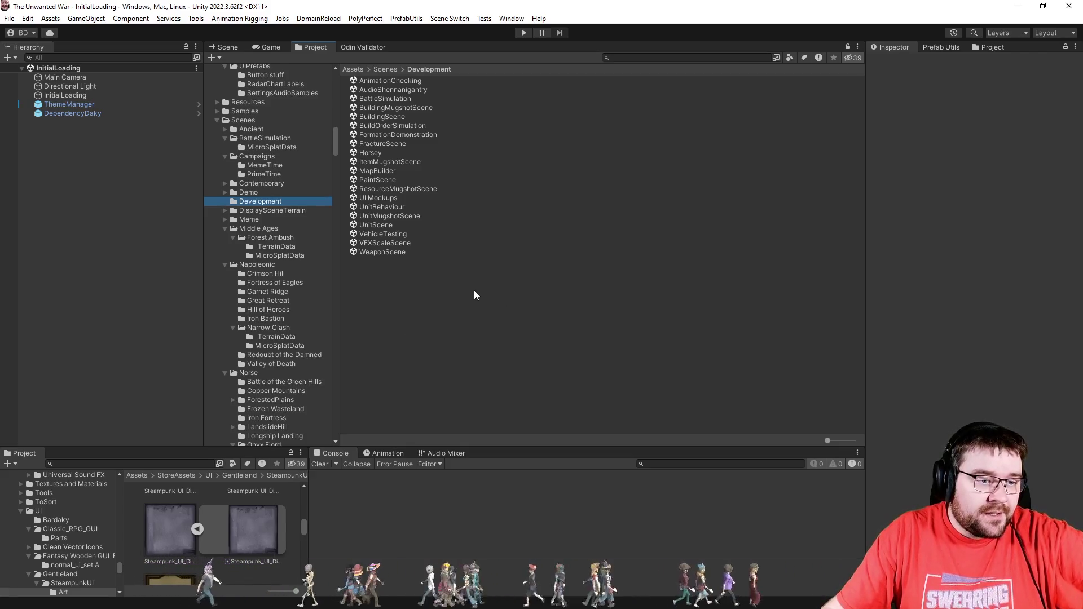
pyautogui.click(237, 122)
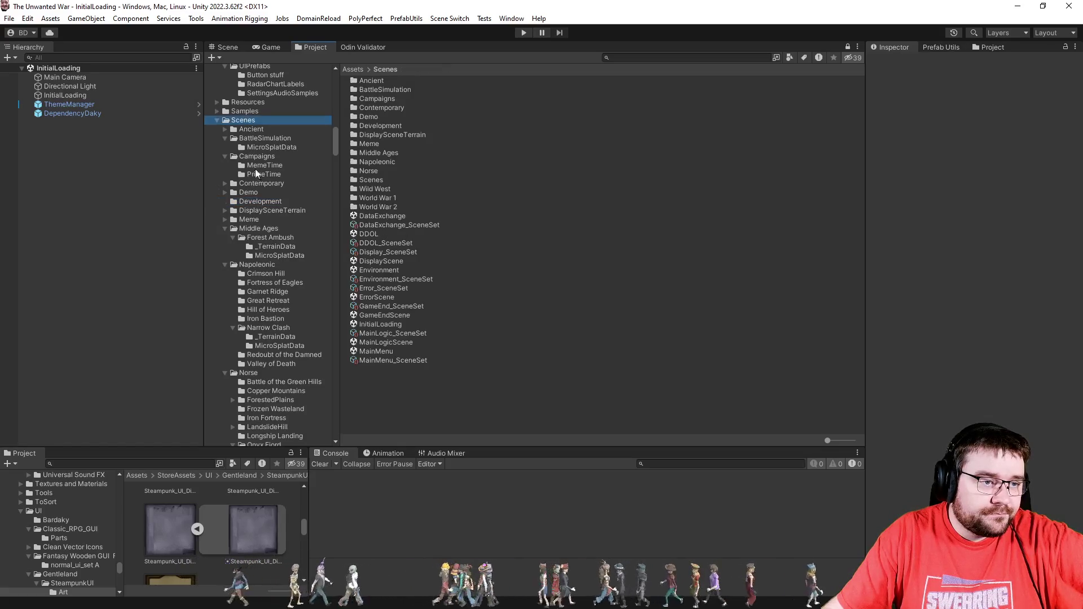
pyautogui.click(252, 199)
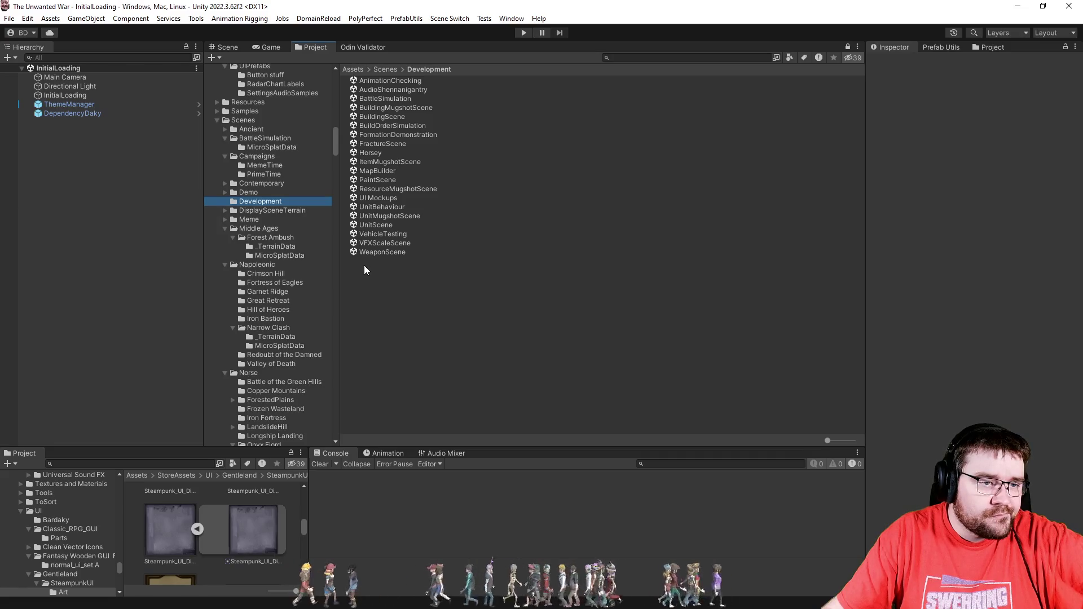
# Step: Check the Scene Switch list, then open PaintScene from the Development folder
pyautogui.click(434, 19)
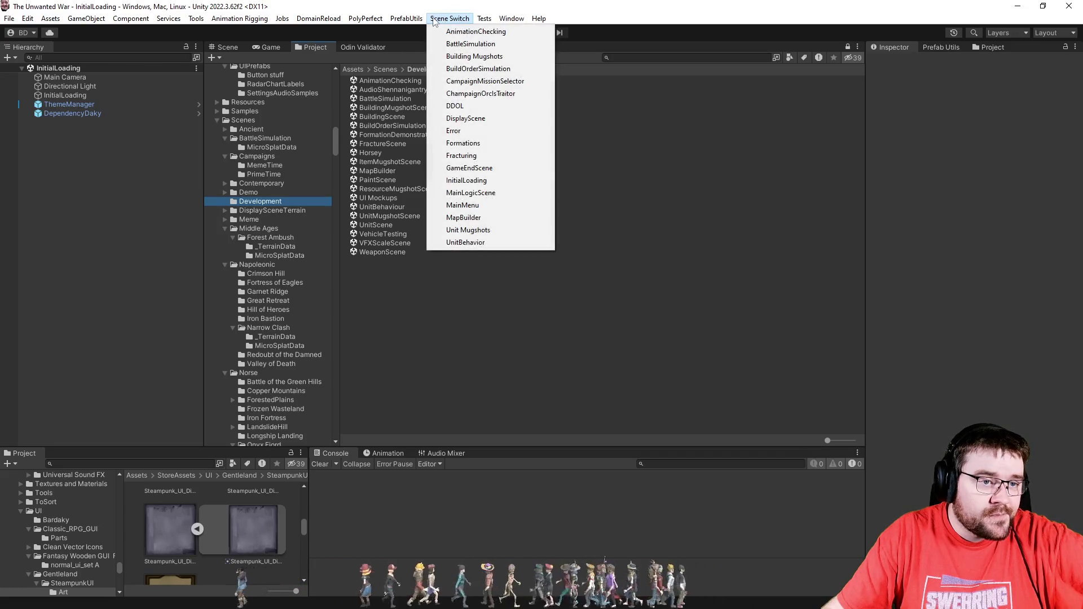
pyautogui.click(467, 308)
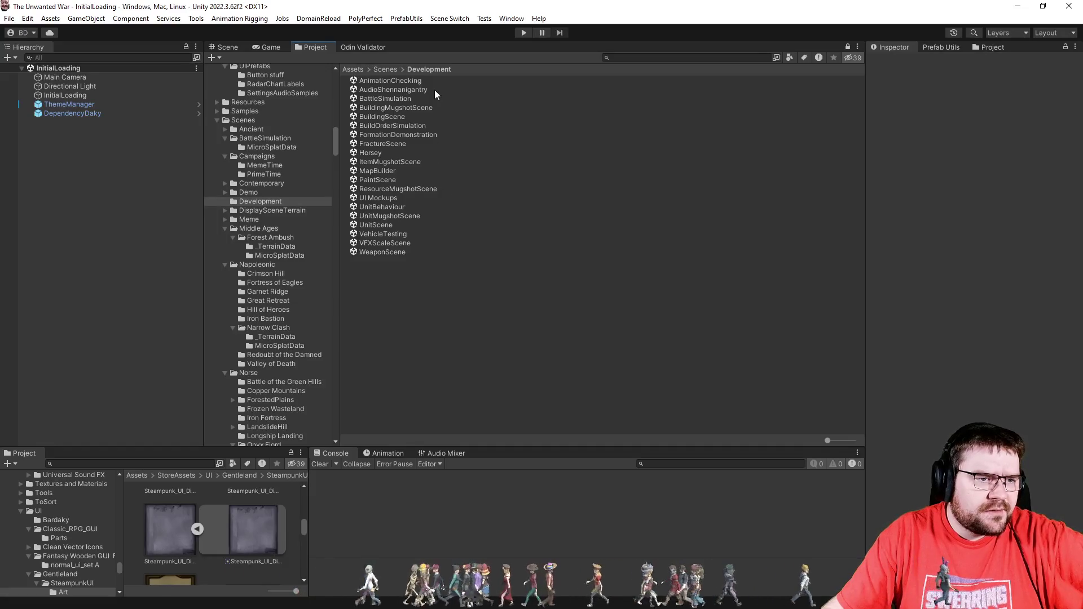
pyautogui.doubleClick(421, 180)
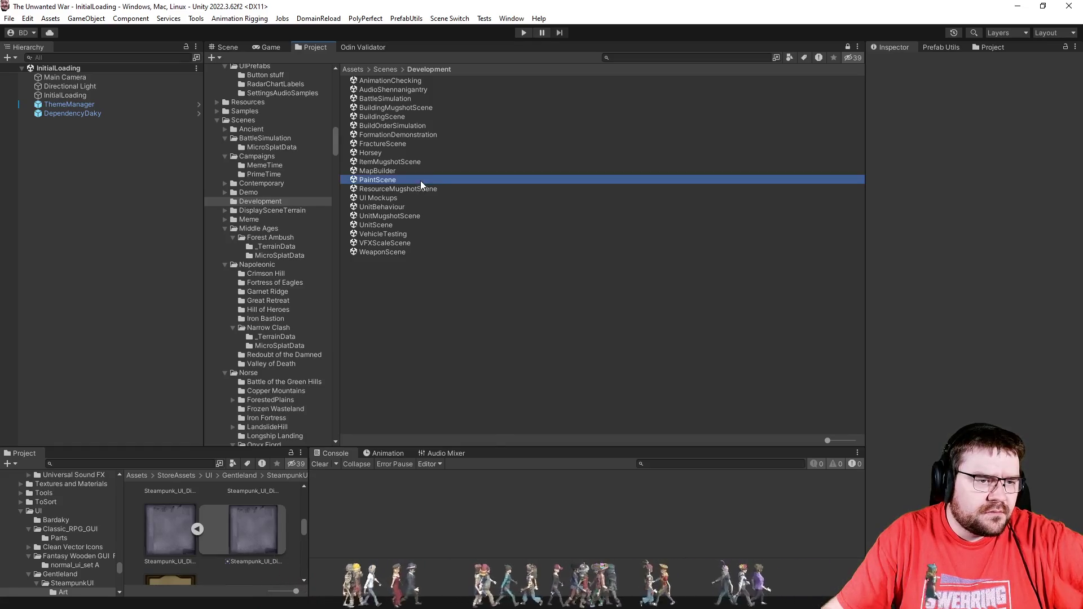
# Step: Look over PaintScene in the Scene and Game views
pyautogui.click(228, 47)
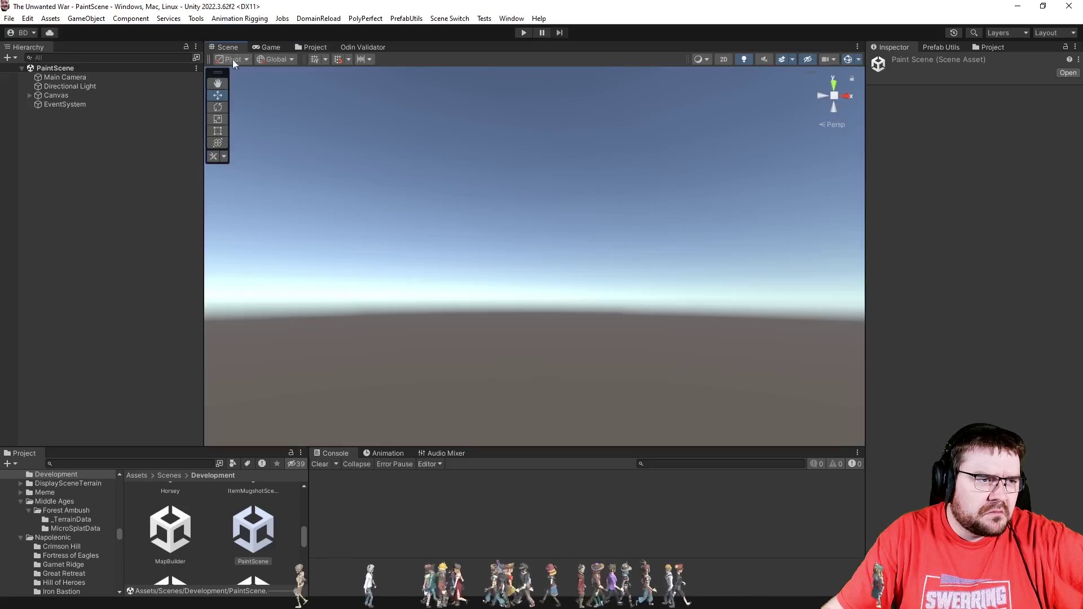
pyautogui.click(262, 48)
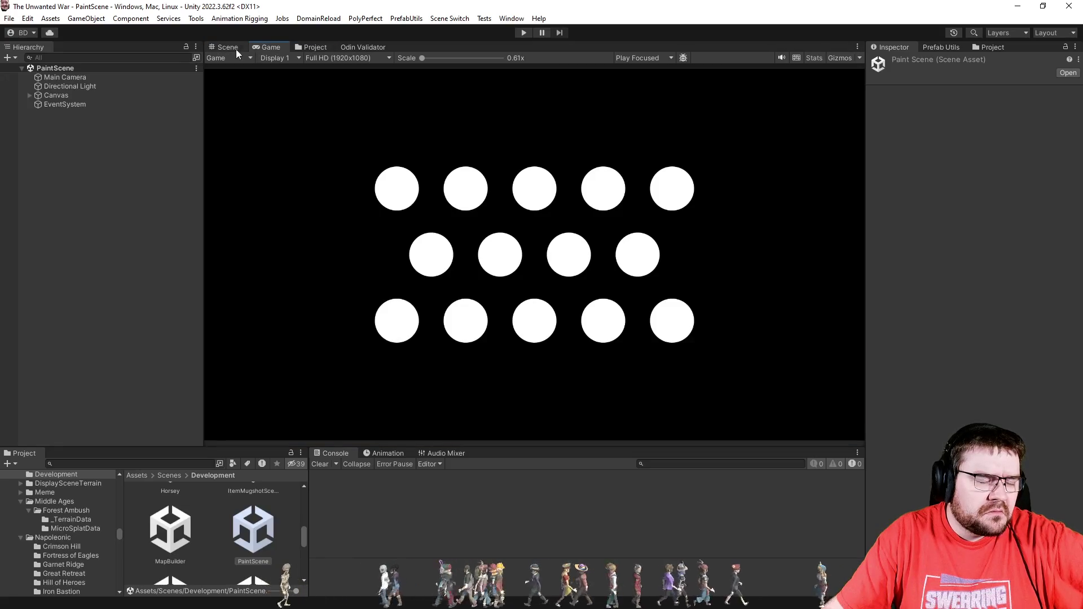
pyautogui.click(308, 48)
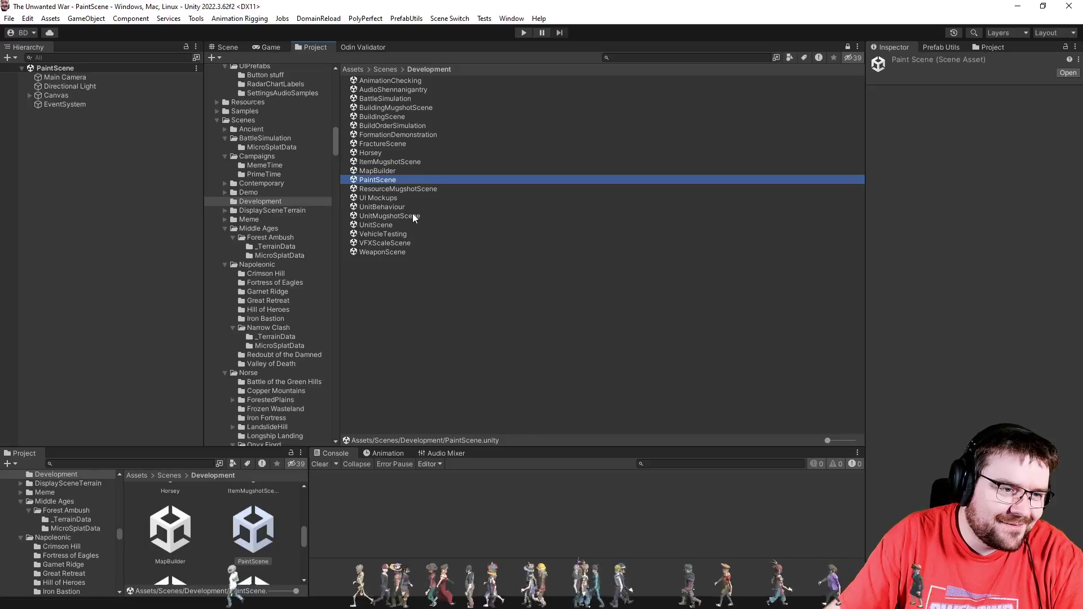
# Step: Open the UI Mockups scene, view it in the Game tab, and enter Play mode
pyautogui.doubleClick(394, 198)
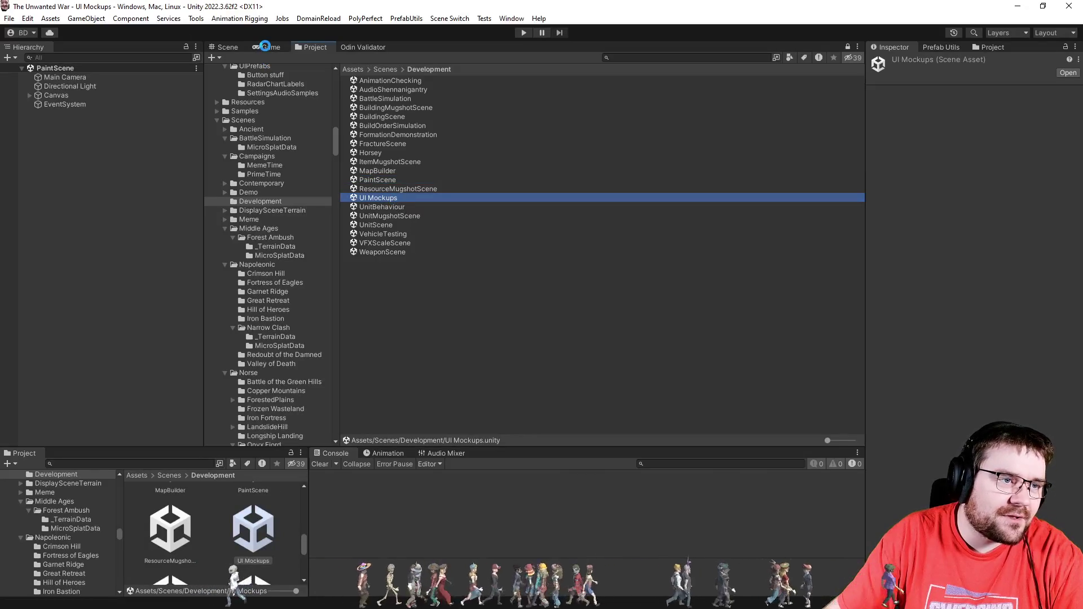
pyautogui.click(266, 47)
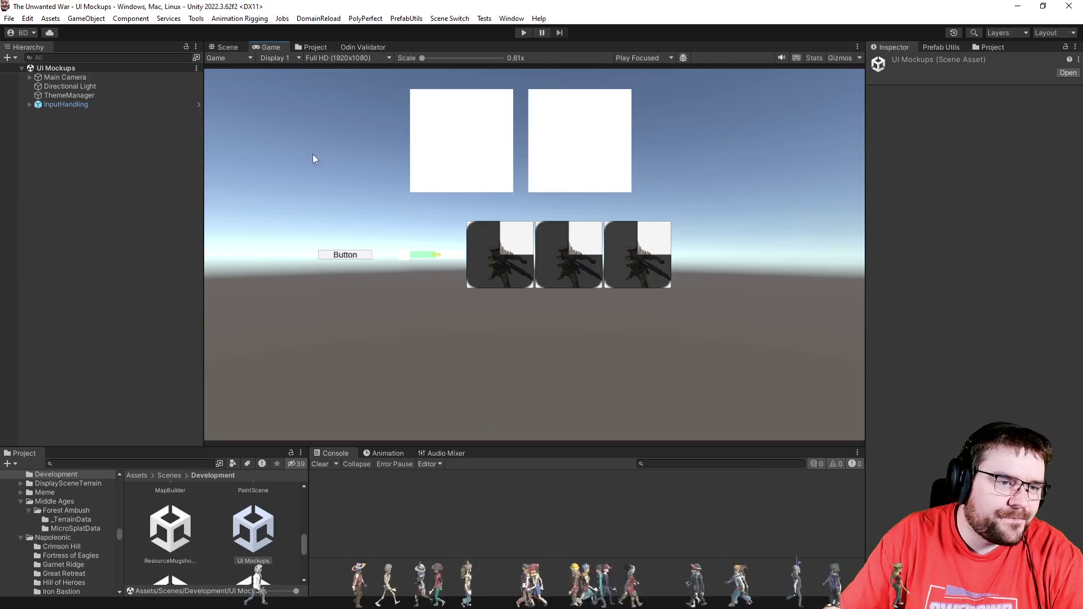
pyautogui.click(83, 96)
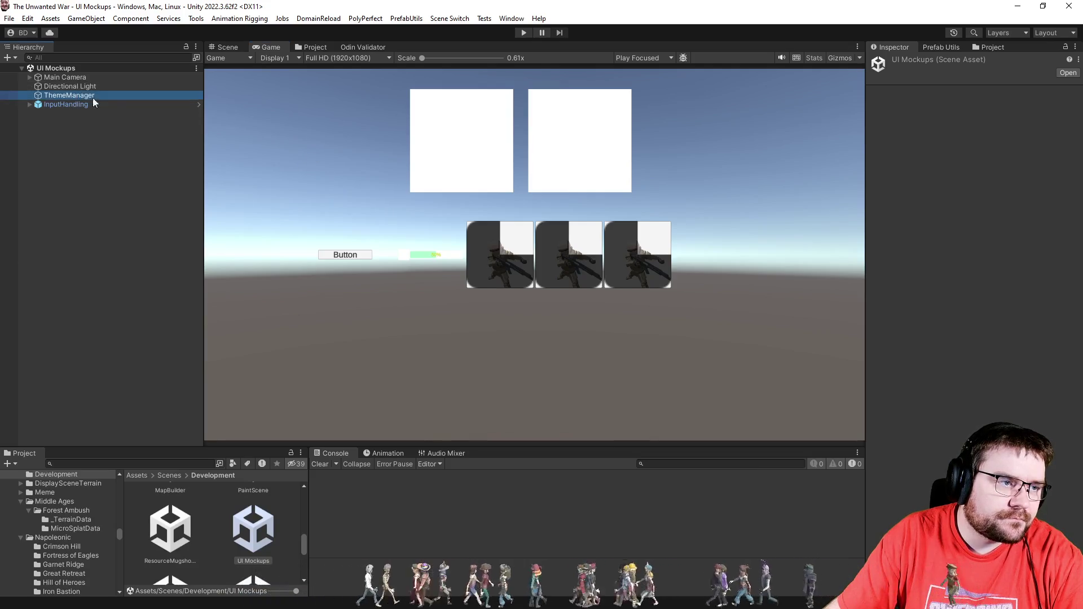
pyautogui.click(524, 33)
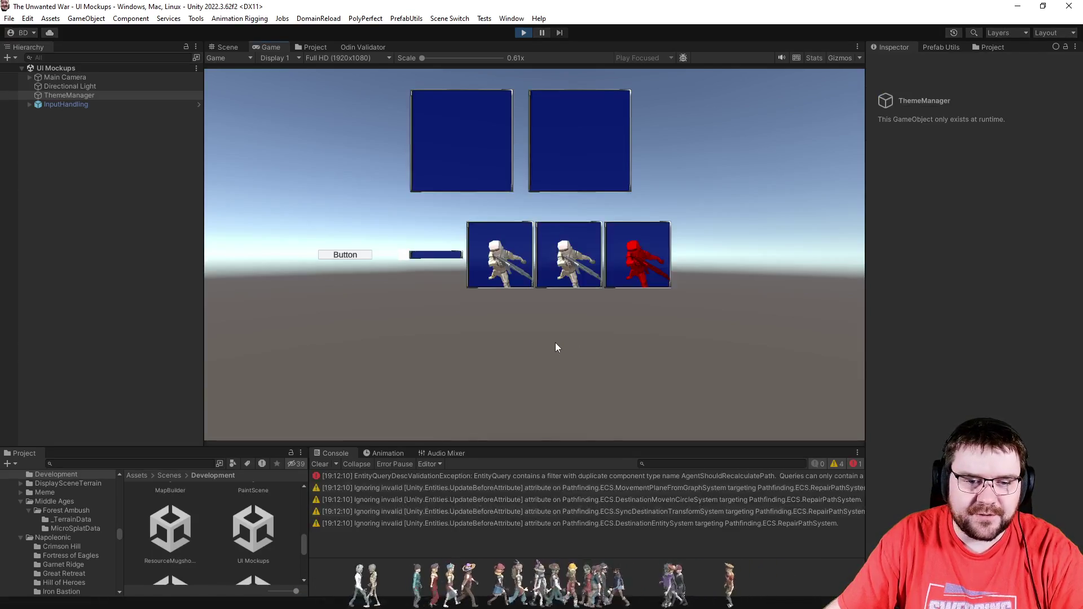
# Step: Set the runtime ThemeManager's Theme To Set to Theme_Contemporary and invoke it
pyautogui.click(67, 84)
pyautogui.click(15, 94)
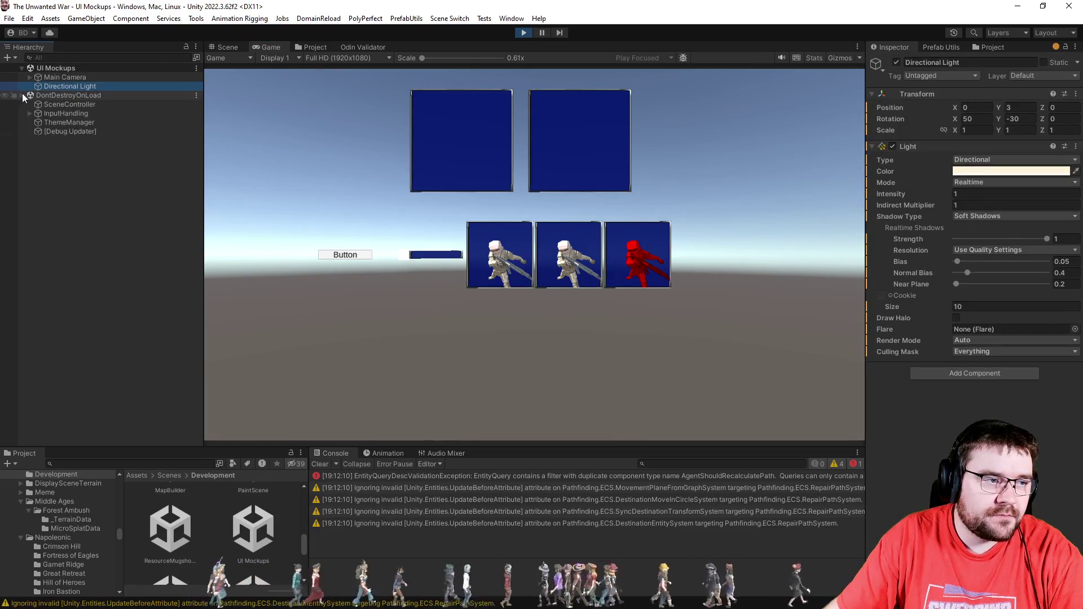
pyautogui.click(63, 122)
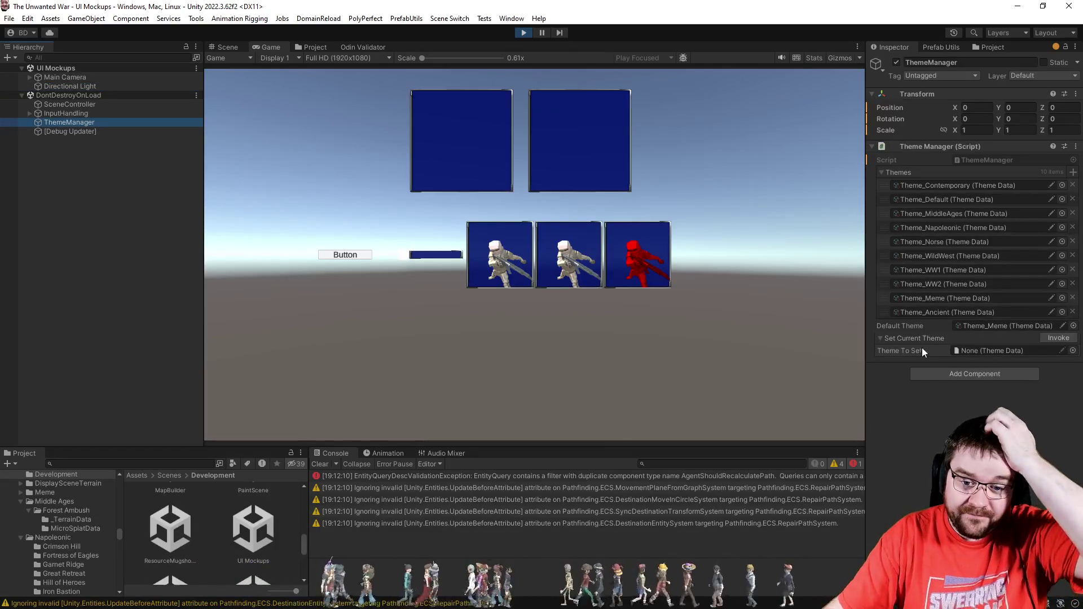
pyautogui.click(962, 185)
pyautogui.moveTo(251, 522); pyautogui.dragTo(1008, 350)
pyautogui.click(1054, 337)
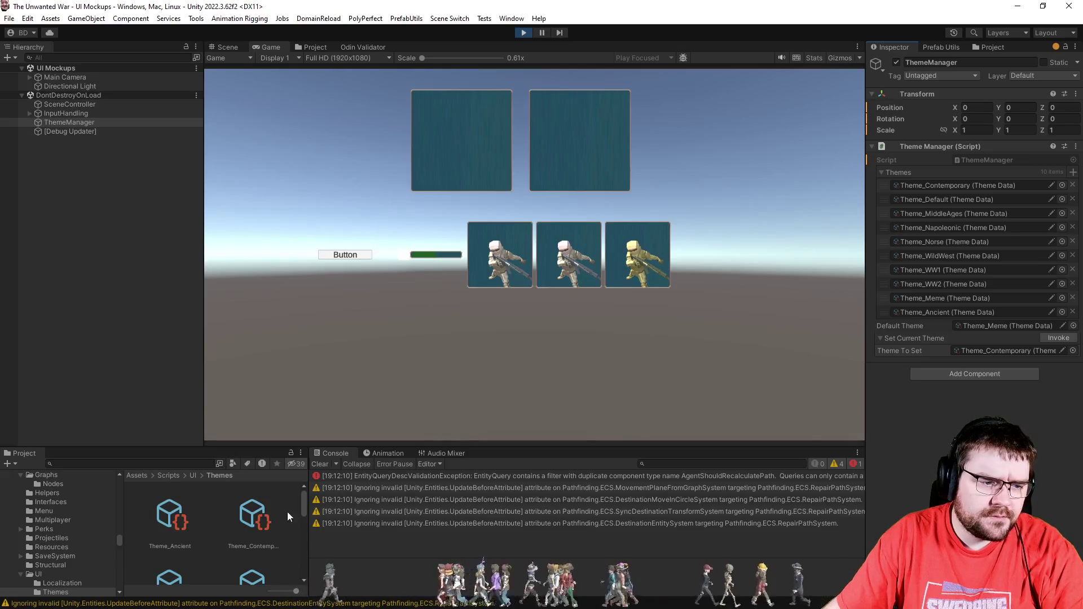
# Step: Inspect Theme_Contemporary's Progress Bar Colour in the compact Themes list
pyautogui.moveTo(293, 591); pyautogui.dragTo(271, 591)
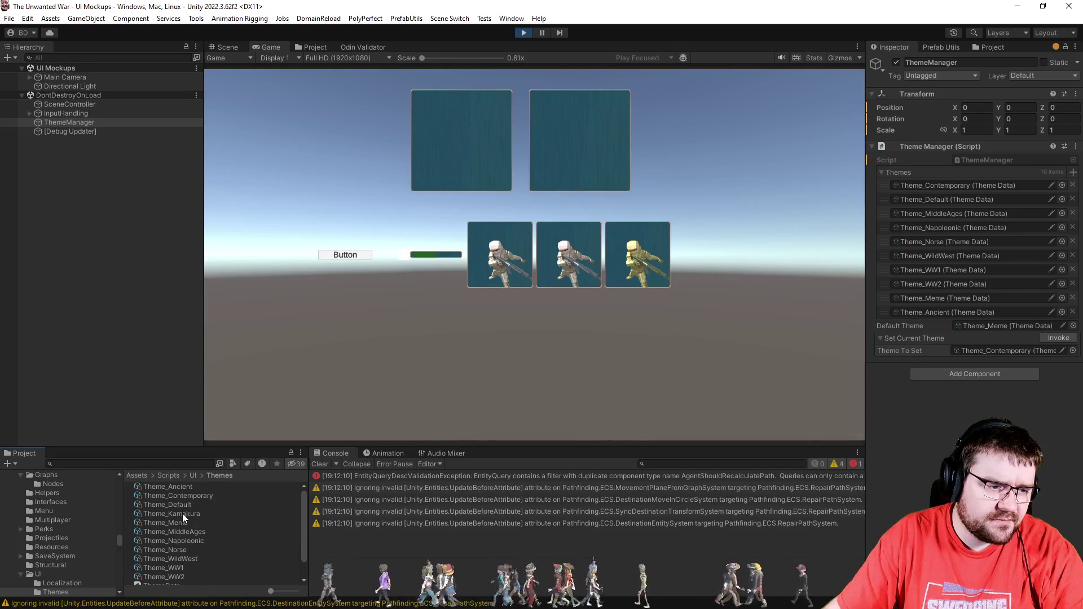
pyautogui.click(187, 494)
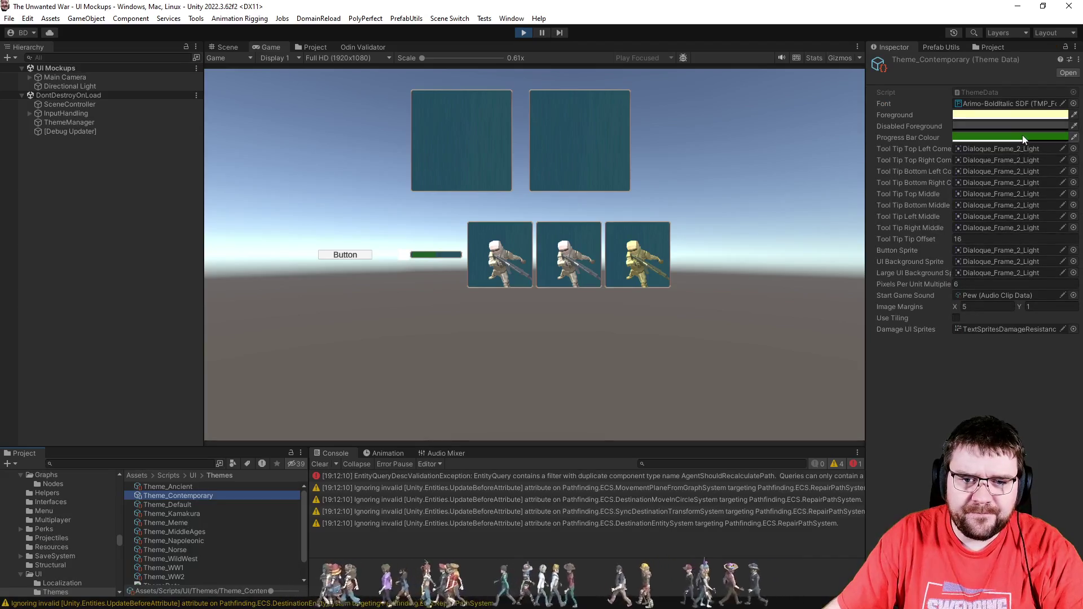
pyautogui.click(1023, 137)
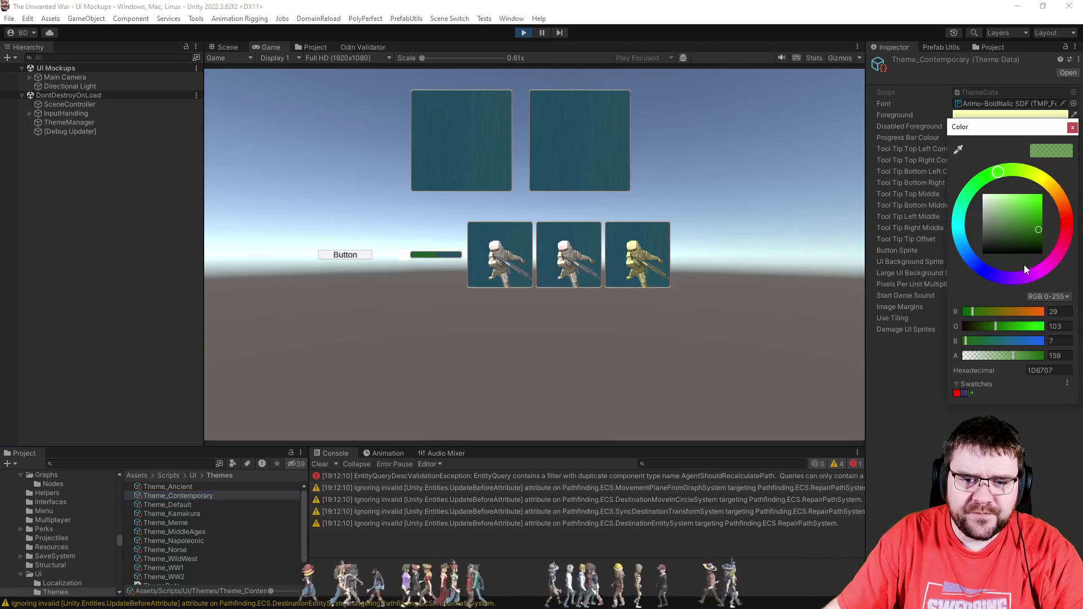
pyautogui.click(1072, 128)
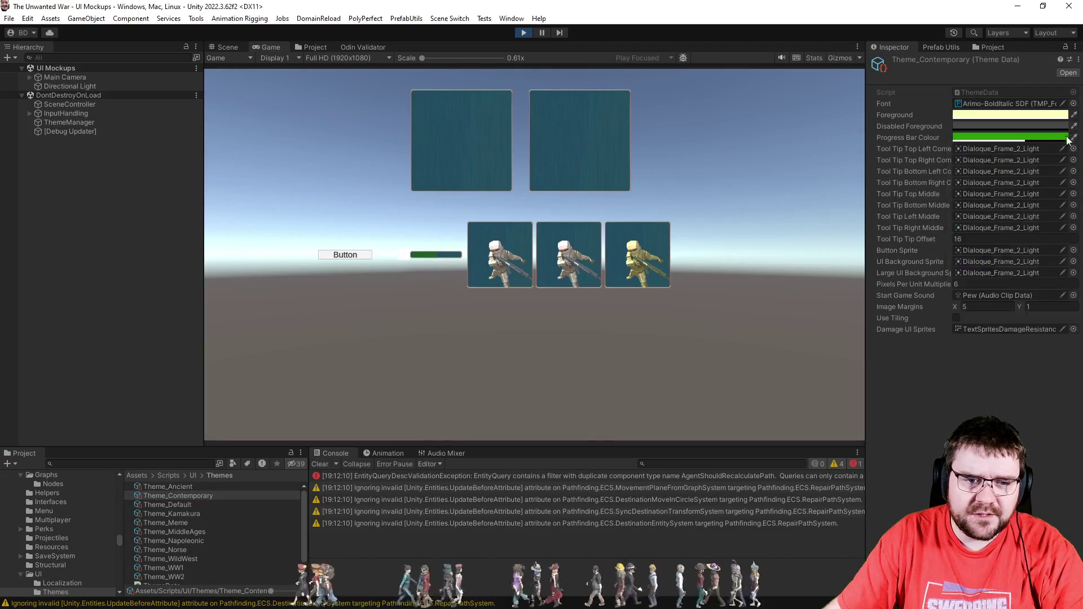
# Step: Apply Theme_Default for comparison, then reapply Theme_Contemporary
pyautogui.click(62, 123)
pyautogui.moveTo(185, 504)
pyautogui.mouseDown()
pyautogui.moveTo(564, 395)
pyautogui.moveTo(1040, 355)
pyautogui.moveTo(1003, 352)
pyautogui.mouseUp()
pyautogui.click(1049, 339)
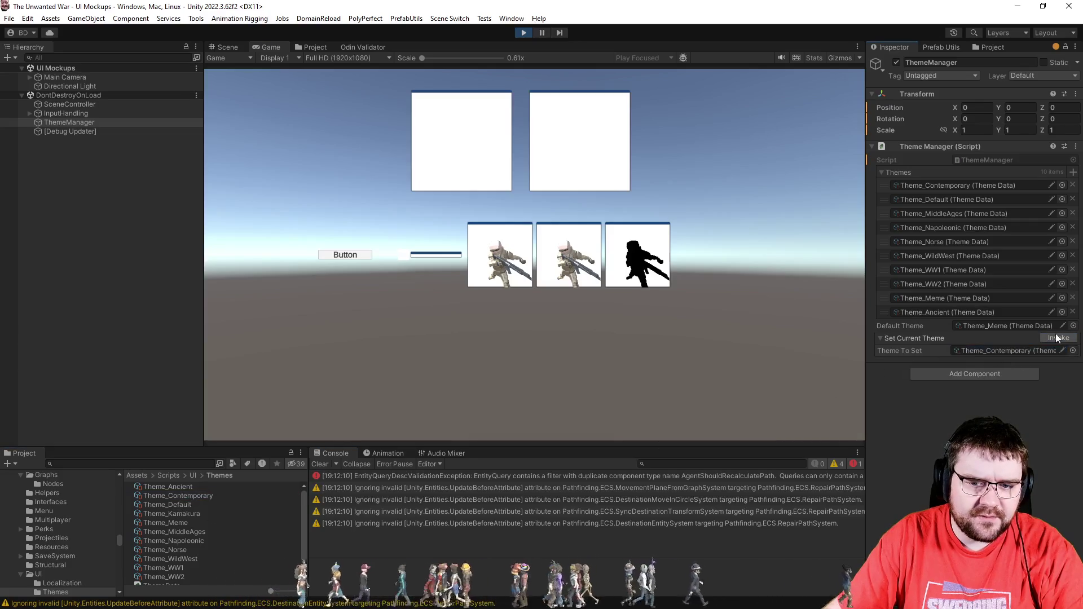
pyautogui.click(1058, 339)
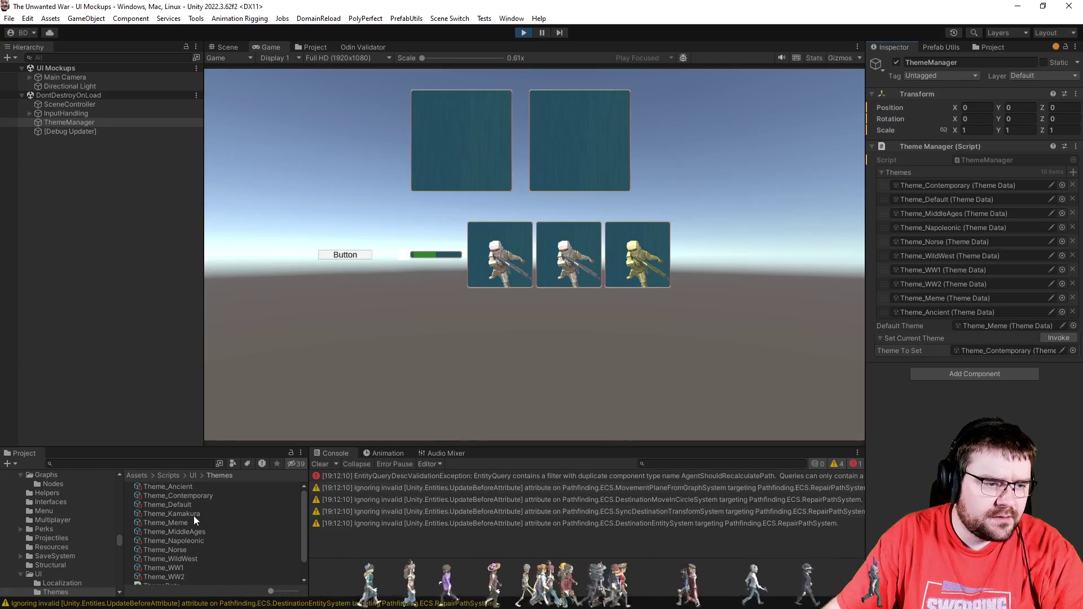
# Step: Apply Theme_Ancient, Theme_MiddleAges and Theme_Napoleonic in turn via ThemeManager
pyautogui.moveTo(189, 488)
pyautogui.mouseDown()
pyautogui.moveTo(1000, 405)
pyautogui.moveTo(1022, 352)
pyautogui.mouseUp()
pyautogui.click(1060, 338)
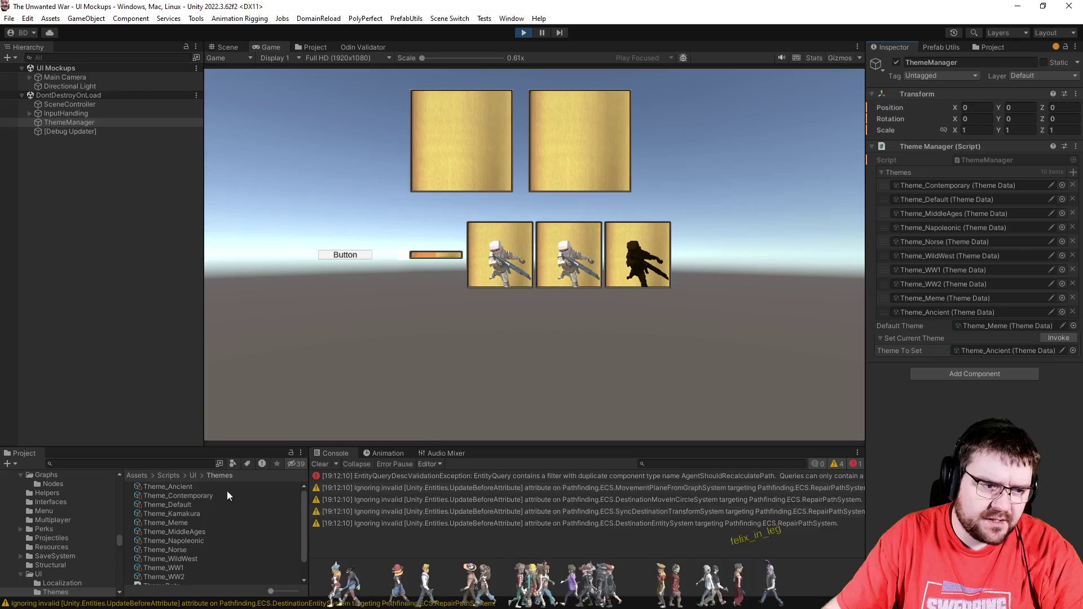
pyautogui.moveTo(174, 531); pyautogui.dragTo(992, 351)
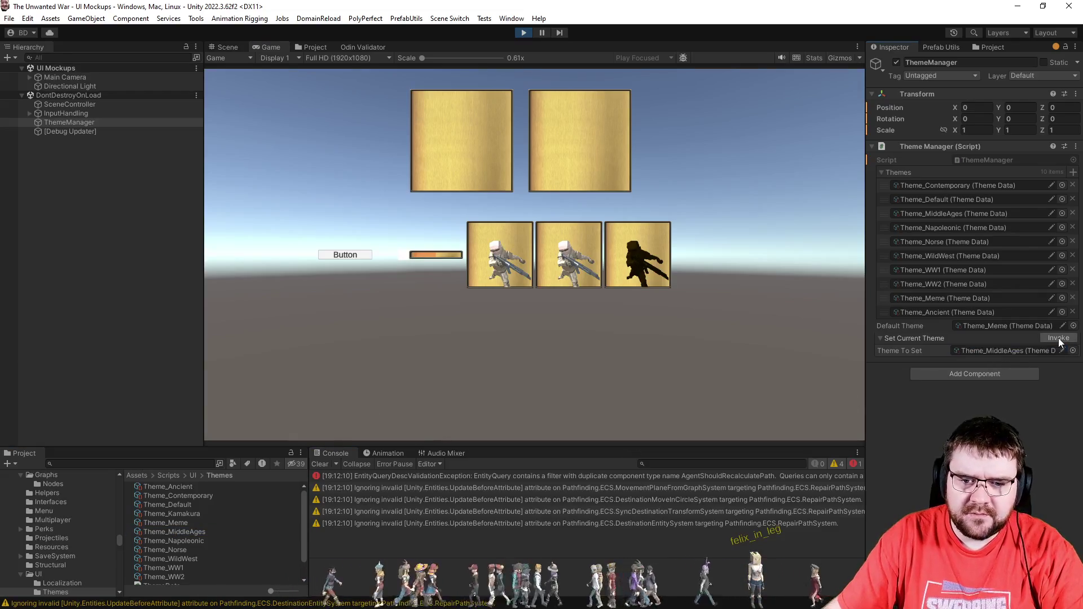
pyautogui.click(1058, 339)
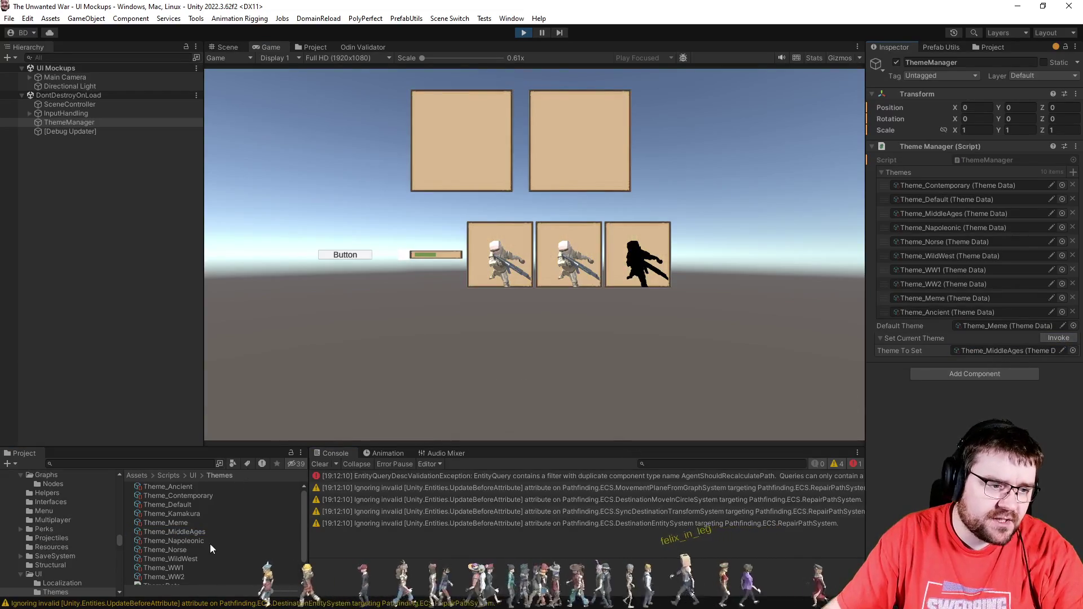
pyautogui.moveTo(191, 540); pyautogui.dragTo(1005, 351)
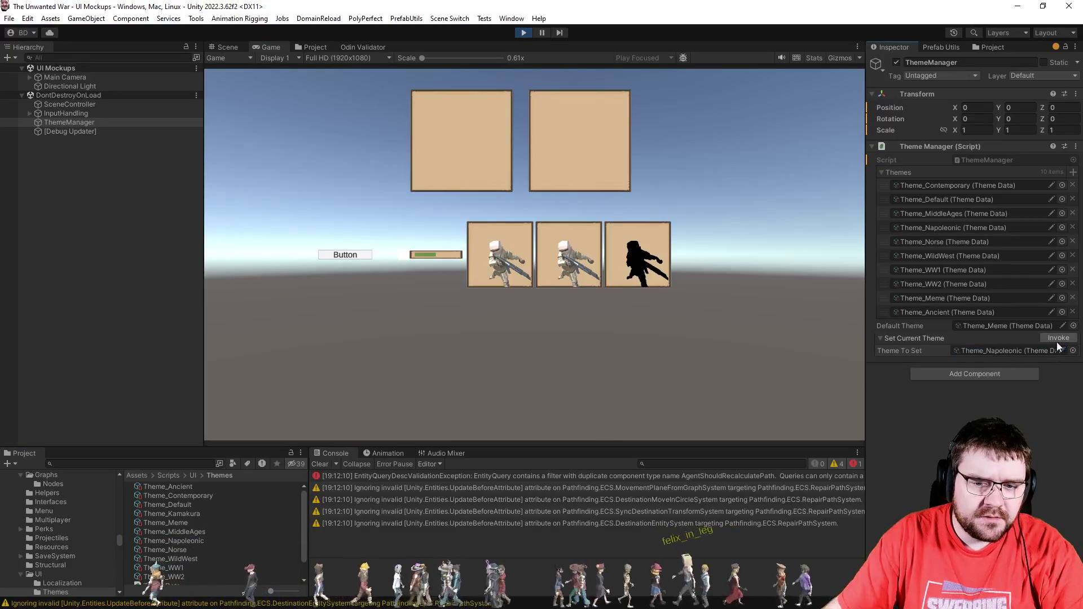
pyautogui.click(1055, 337)
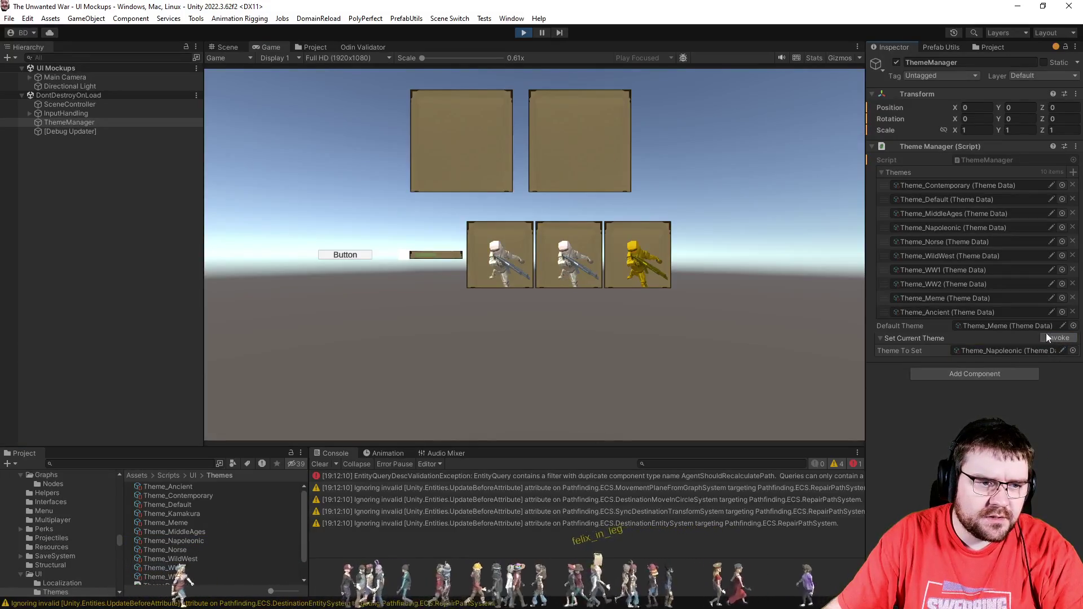
# Step: Raise the opacity of Theme_Napoleonic's Progress Bar Colour
pyautogui.click(192, 539)
pyautogui.click(999, 138)
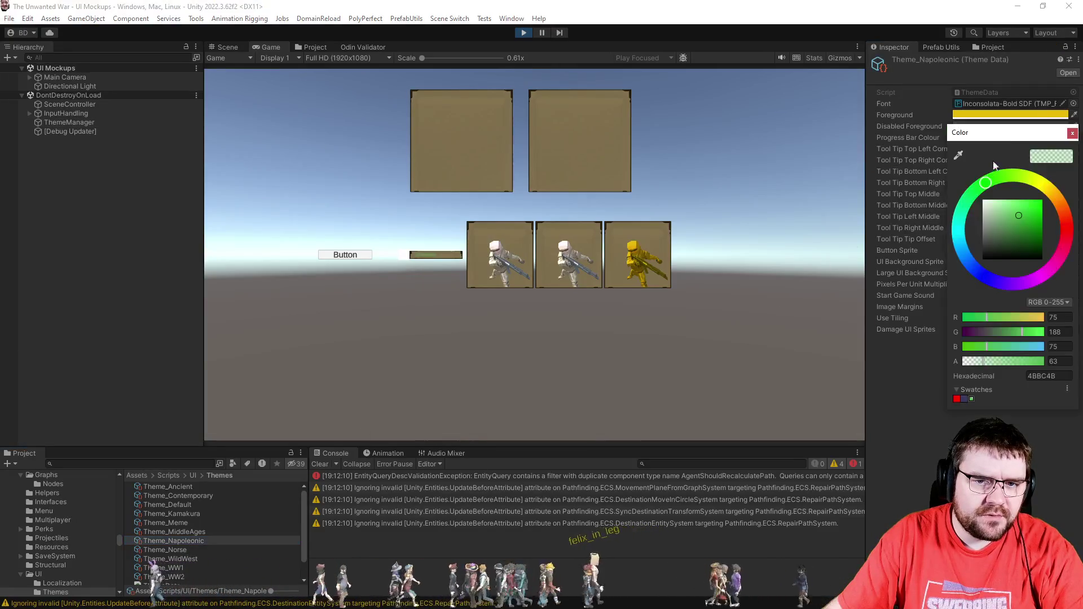
pyautogui.moveTo(1004, 366); pyautogui.dragTo(1007, 364)
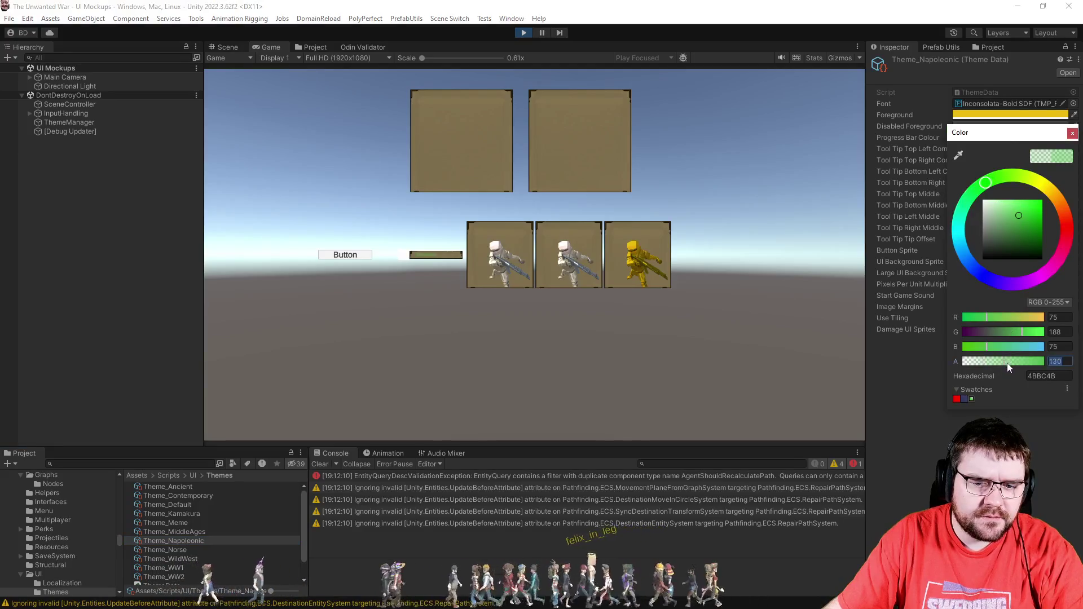
pyautogui.click(928, 371)
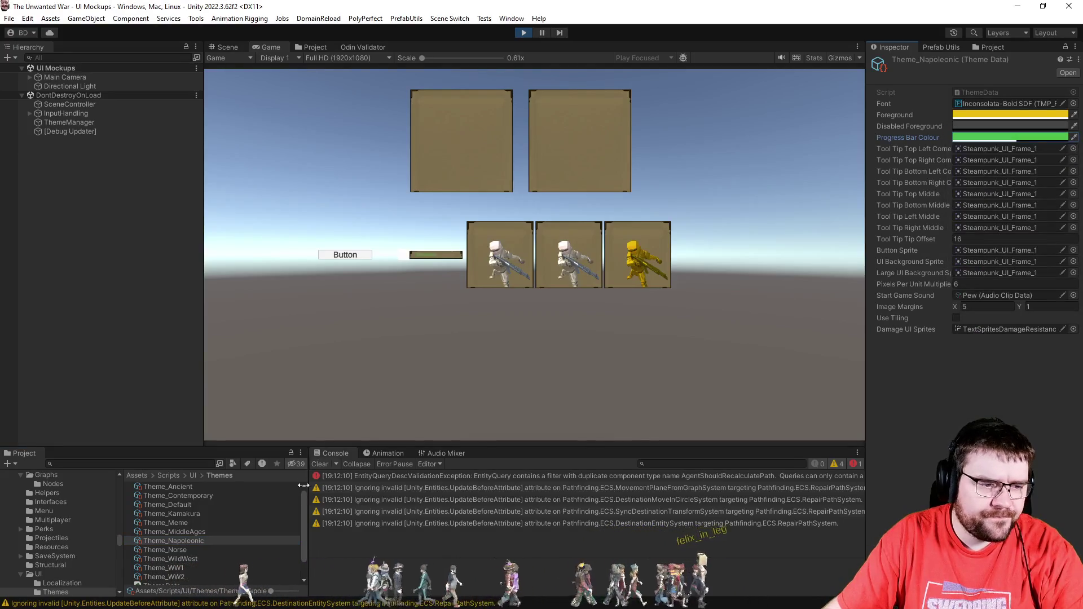
# Step: Reapply Theme_Napoleonic through ThemeManager to show the updated colour
pyautogui.click(71, 122)
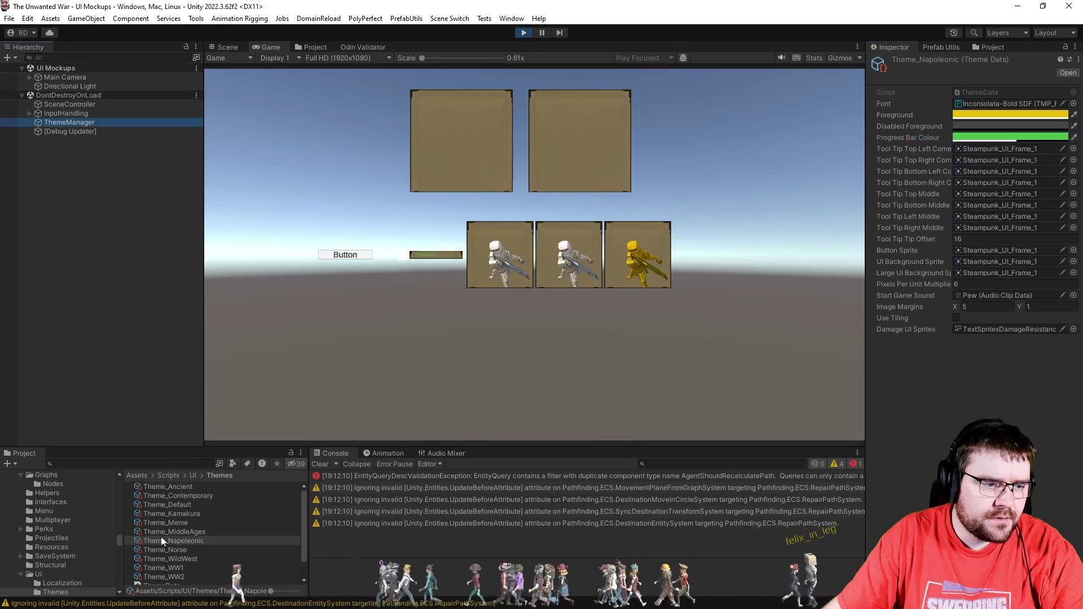
pyautogui.moveTo(175, 506); pyautogui.dragTo(993, 351)
pyautogui.moveTo(184, 540); pyautogui.dragTo(965, 353)
pyautogui.click(1052, 338)
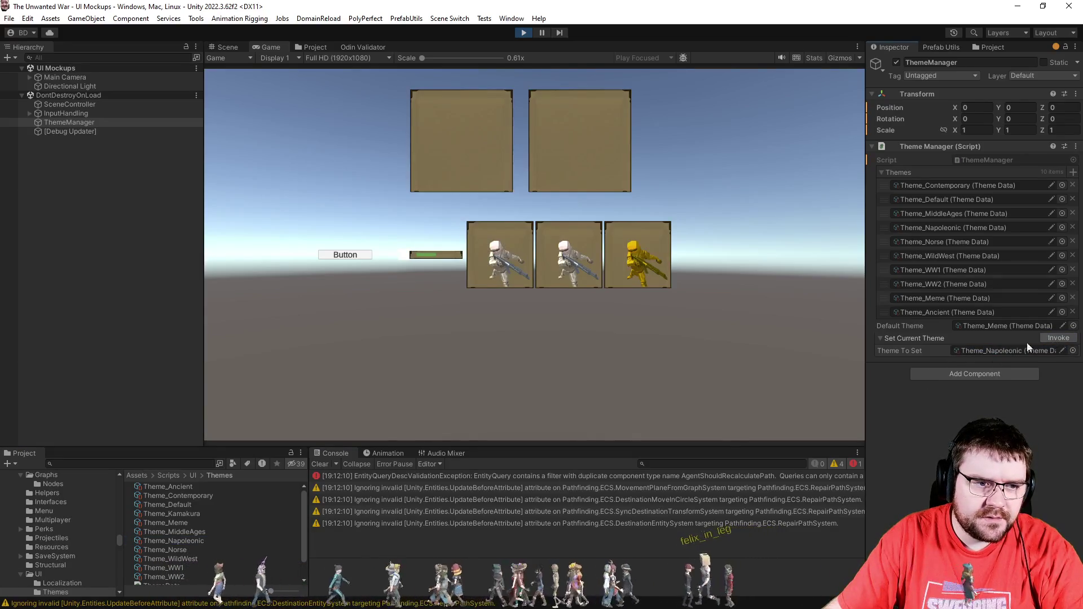
# Step: Apply Theme_Norse's brown parchment look and inspect the Theme_Norse asset
pyautogui.click(184, 548)
pyautogui.moveTo(184, 547)
pyautogui.mouseDown()
pyautogui.moveTo(588, 394)
pyautogui.moveTo(581, 400)
pyautogui.mouseUp()
pyautogui.click(77, 120)
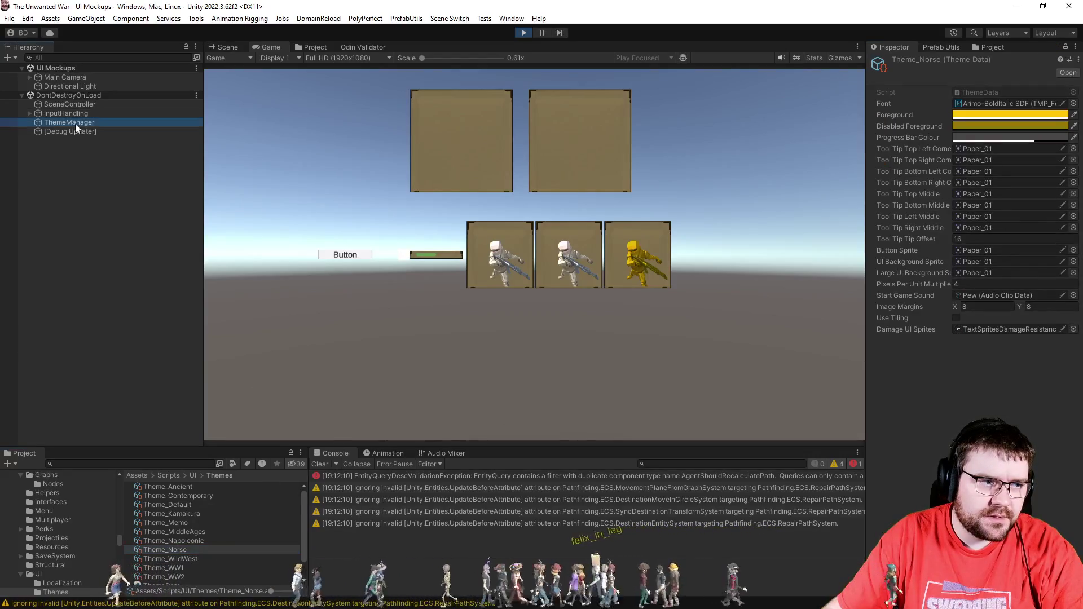
pyautogui.moveTo(174, 542); pyautogui.dragTo(1026, 351)
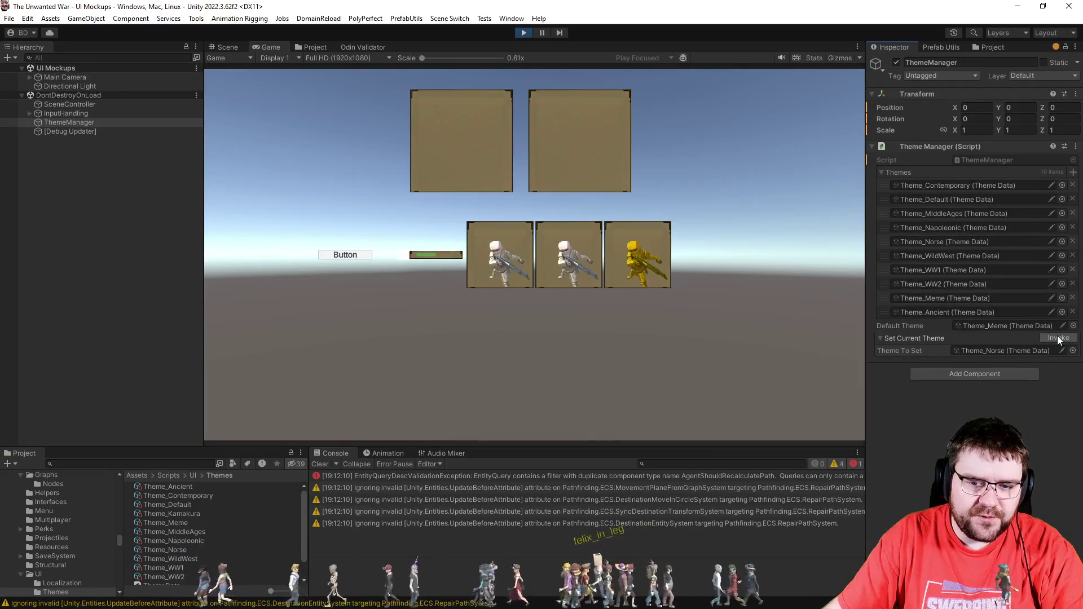
pyautogui.click(1058, 339)
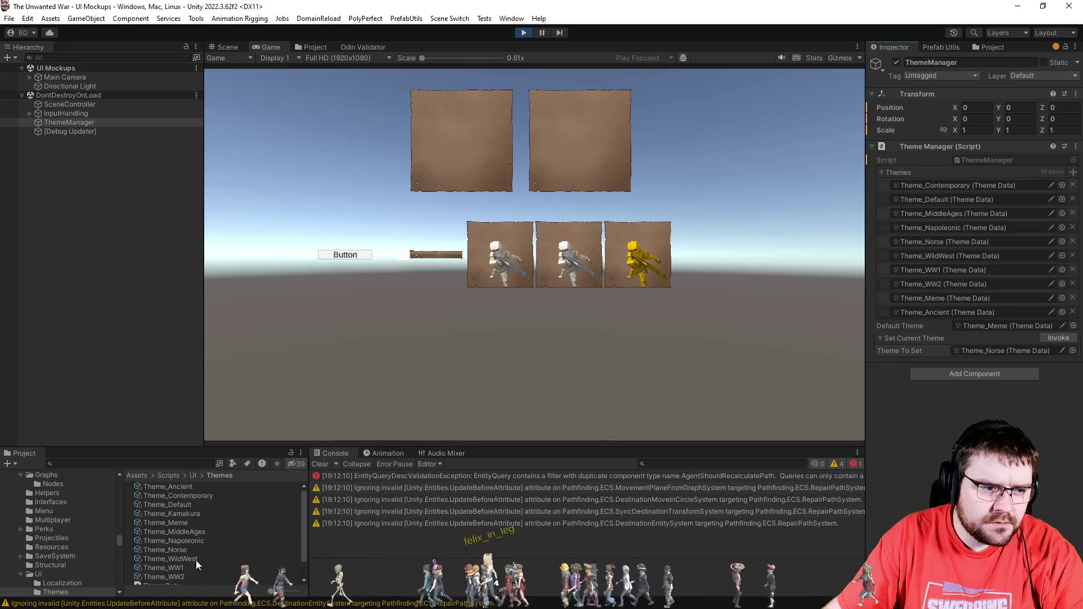
pyautogui.click(181, 550)
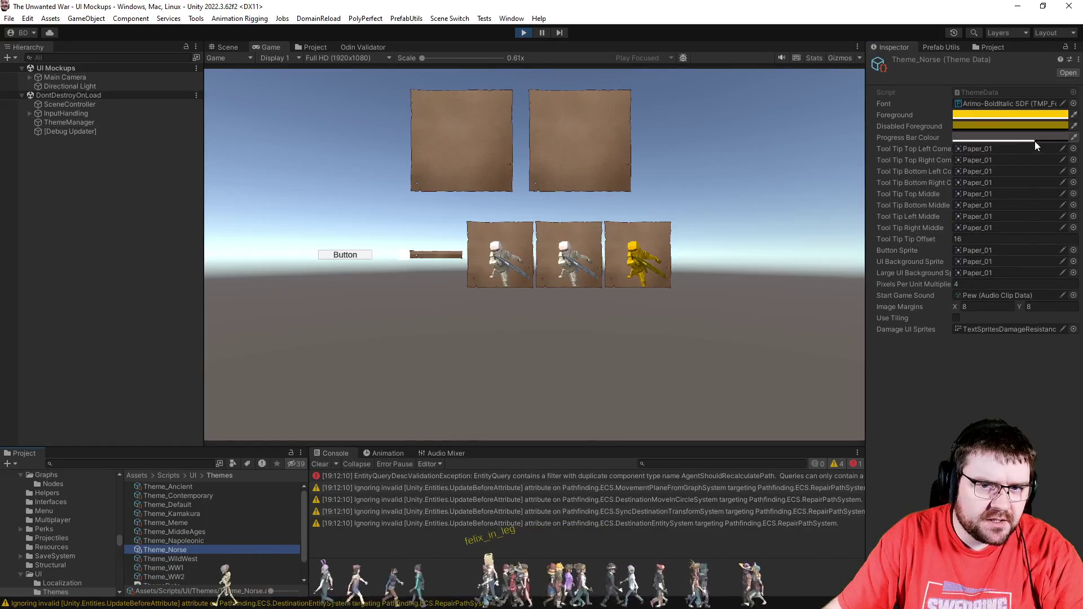
# Step: Set Theme_Norse's Progress Bar Colour to a green shade
pyautogui.click(1032, 139)
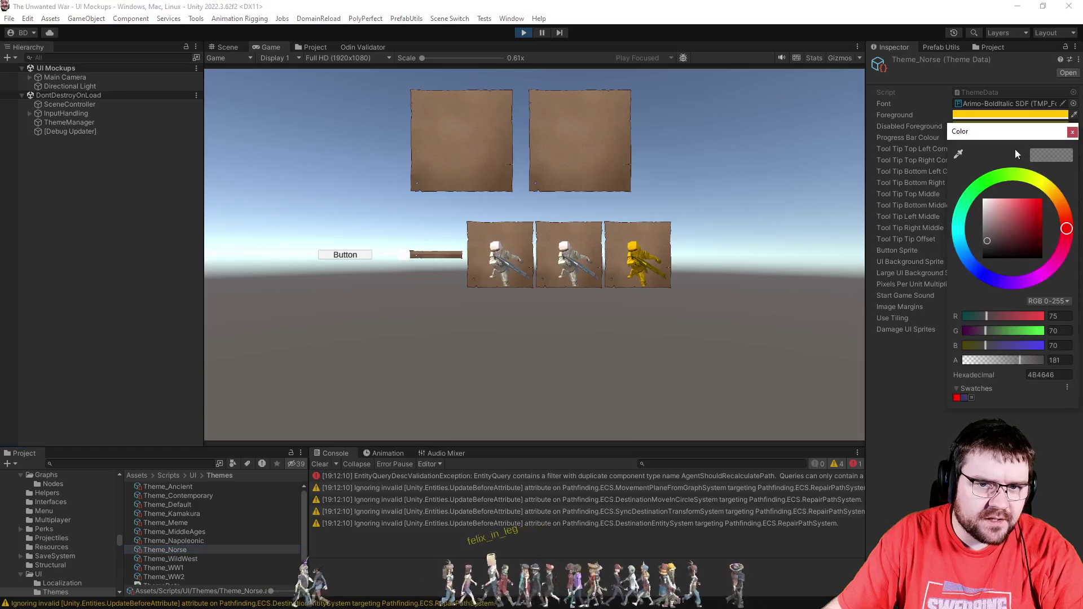
pyautogui.click(742, 169)
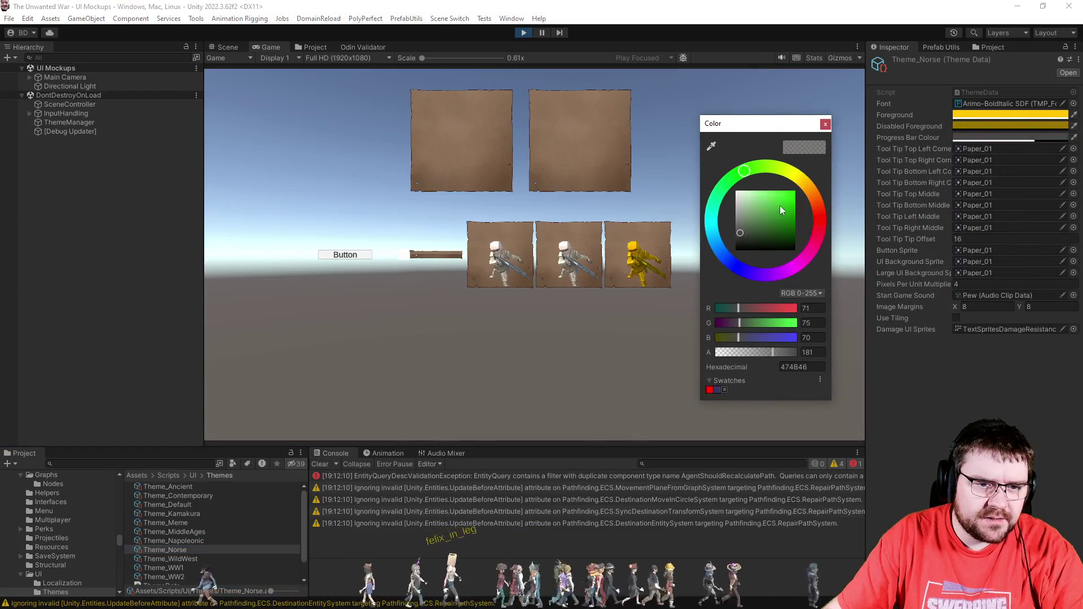
pyautogui.click(792, 222)
pyautogui.click(825, 124)
# Step: Reapply Theme_Norse through ThemeManager's Invoke, then view the Scene
pyautogui.click(68, 123)
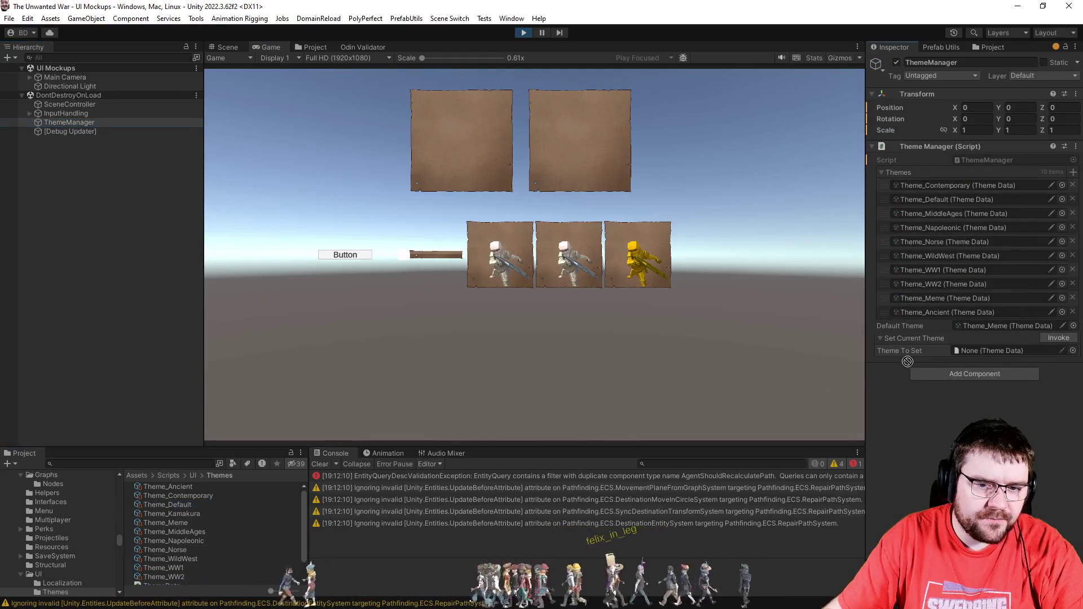
pyautogui.click(1057, 338)
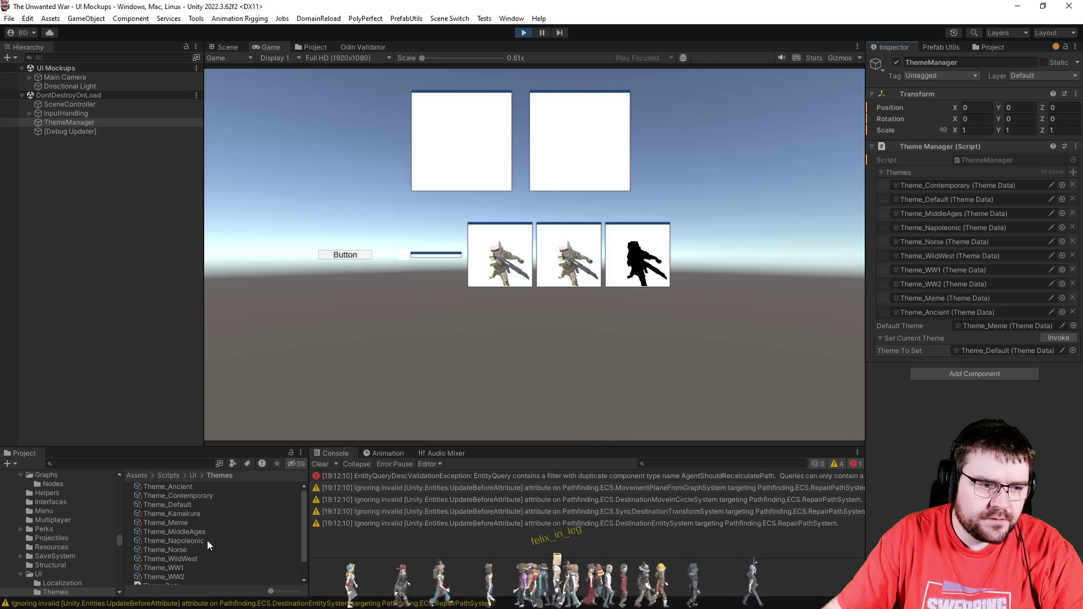
pyautogui.moveTo(181, 550)
pyautogui.mouseDown()
pyautogui.moveTo(1012, 374)
pyautogui.moveTo(1004, 351)
pyautogui.mouseUp()
pyautogui.click(1058, 338)
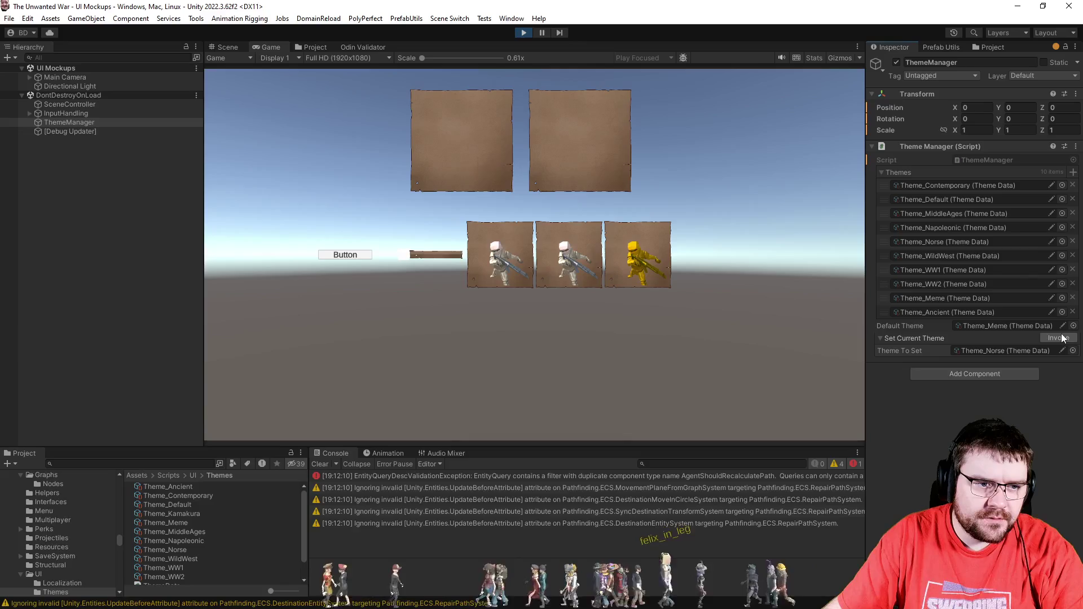
pyautogui.click(215, 46)
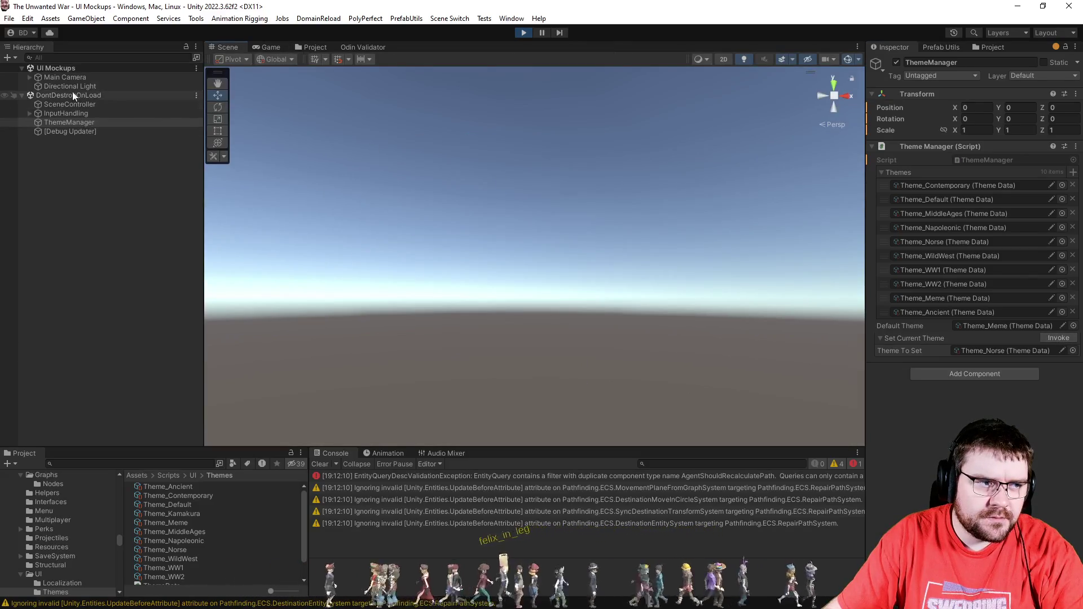
# Step: Zoom in on the UI and set the ProgressBar fill Image's height to 20
pyautogui.click(52, 78)
pyautogui.moveTo(395, 265)
pyautogui.mouseDown()
pyautogui.moveTo(351, 282)
pyautogui.moveTo(342, 269)
pyautogui.mouseUp()
pyautogui.scroll(5, 342, 269)
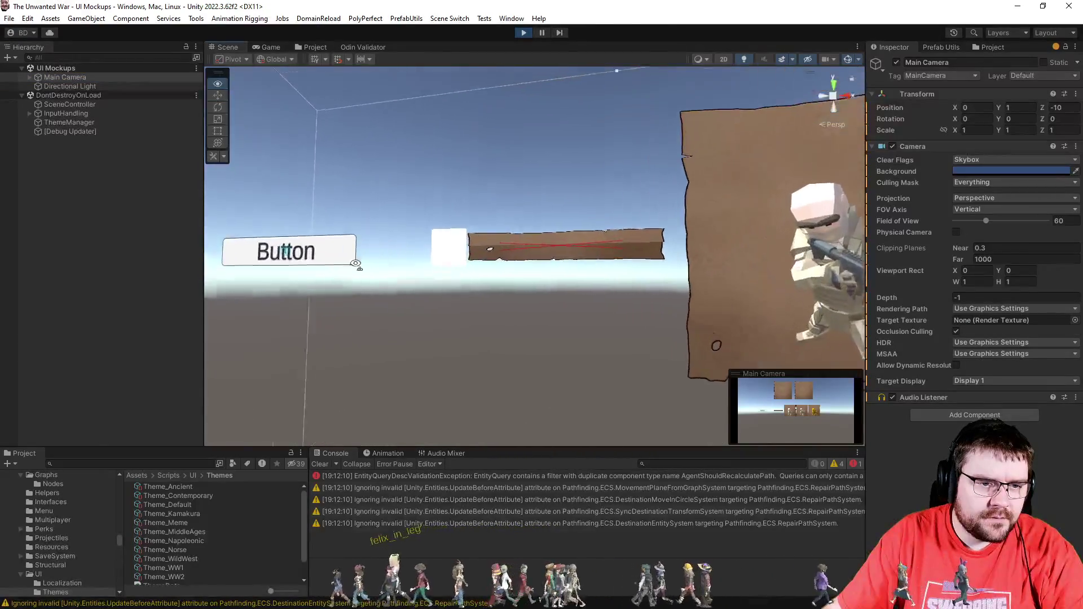
pyautogui.click(378, 249)
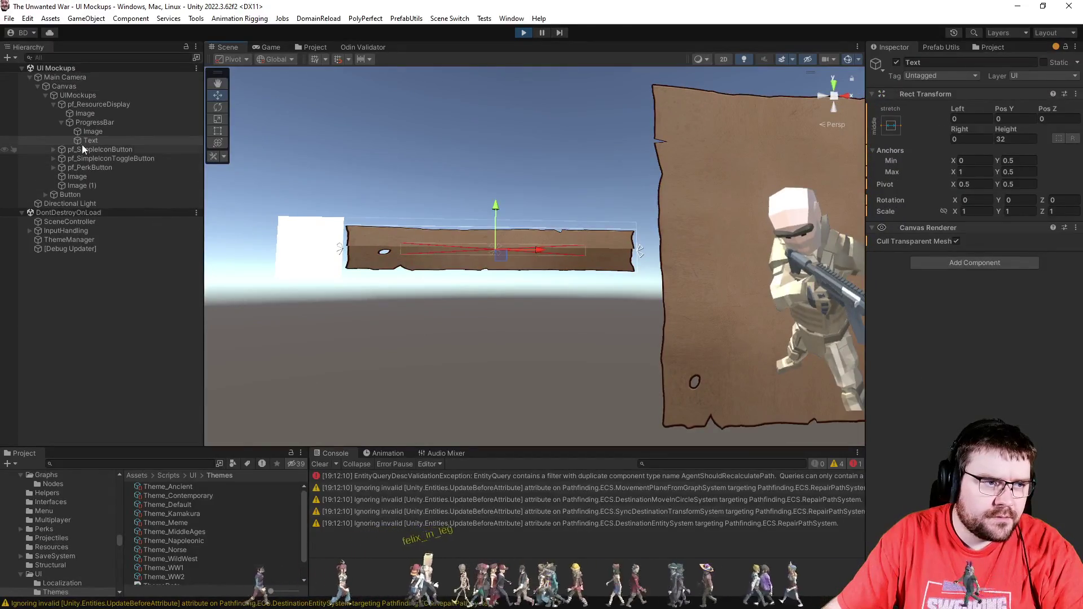
pyautogui.click(91, 132)
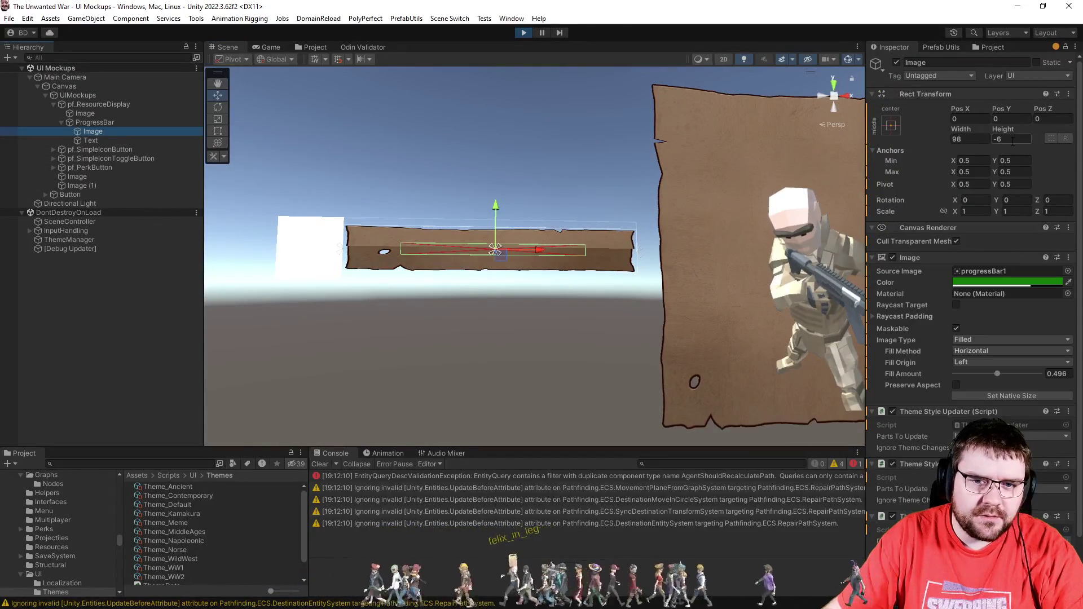
pyautogui.write('20')
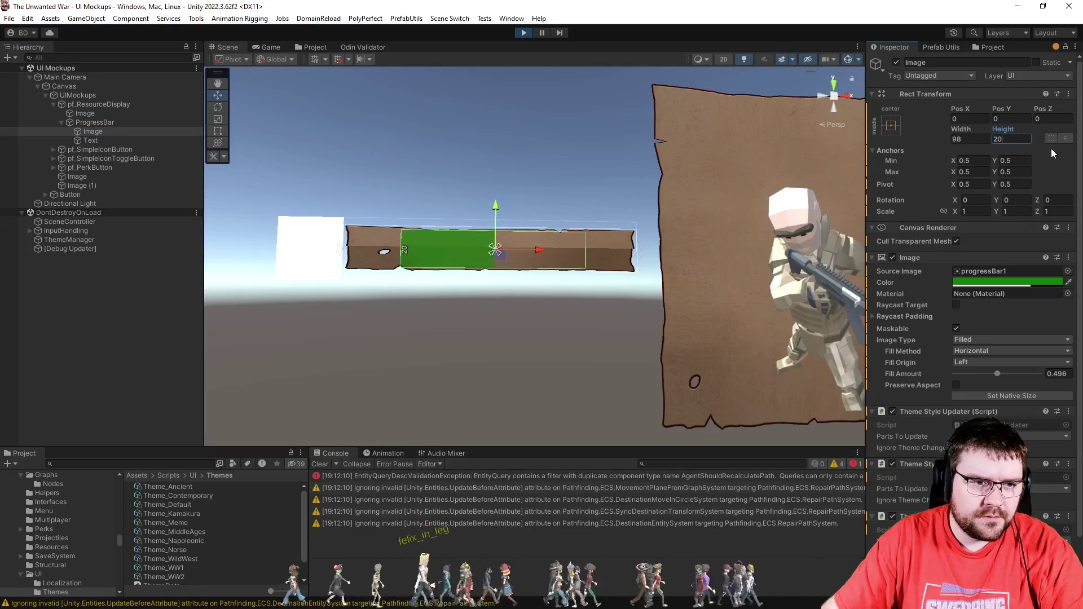
pyautogui.click(303, 50)
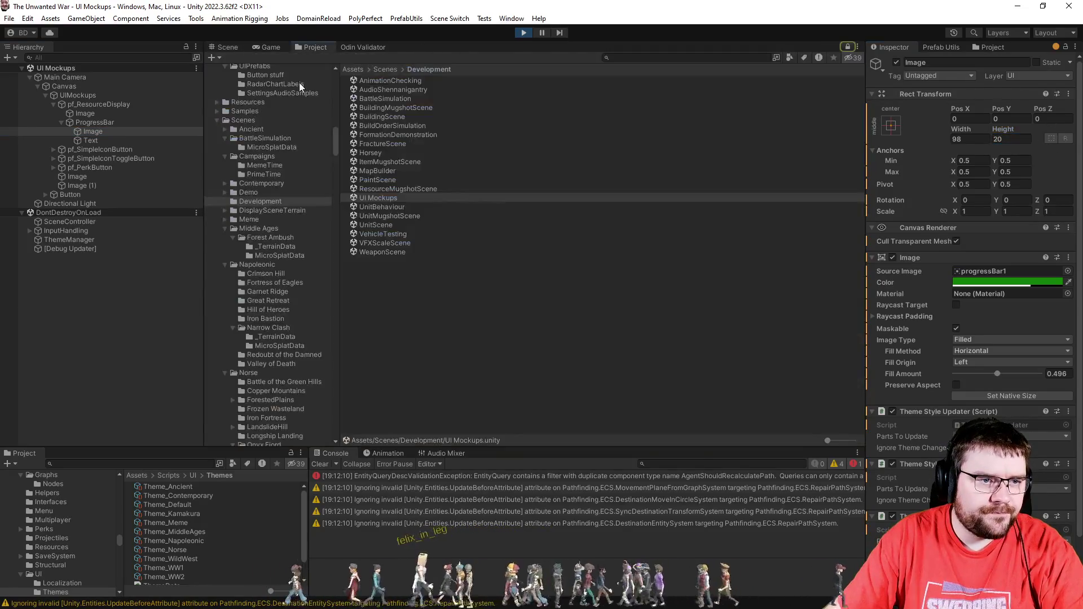
pyautogui.click(268, 49)
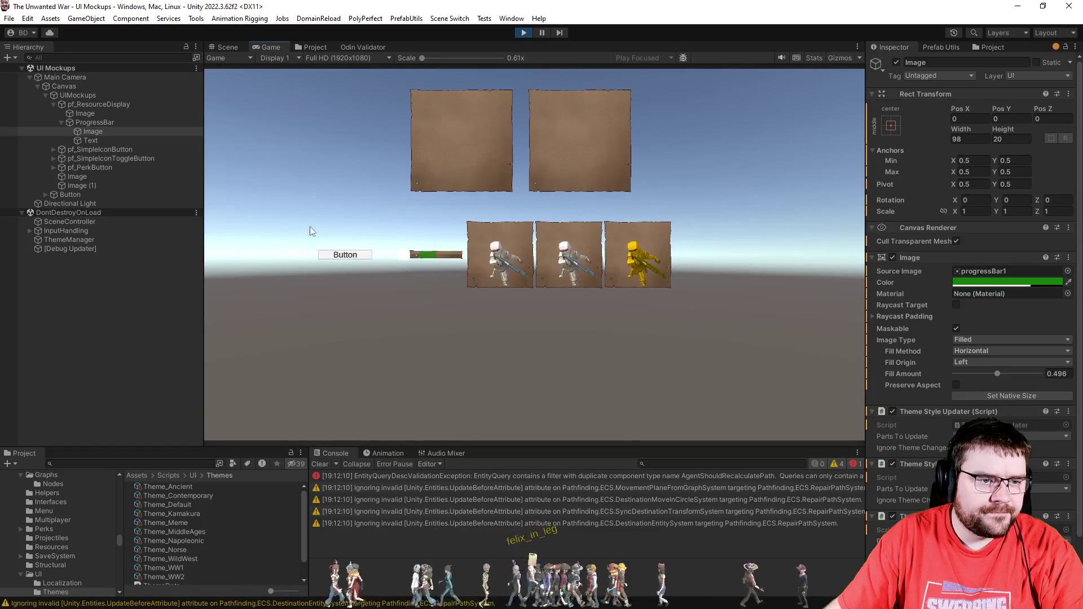
# Step: Check Theme_Norse's Progress Bar Colour
pyautogui.click(186, 550)
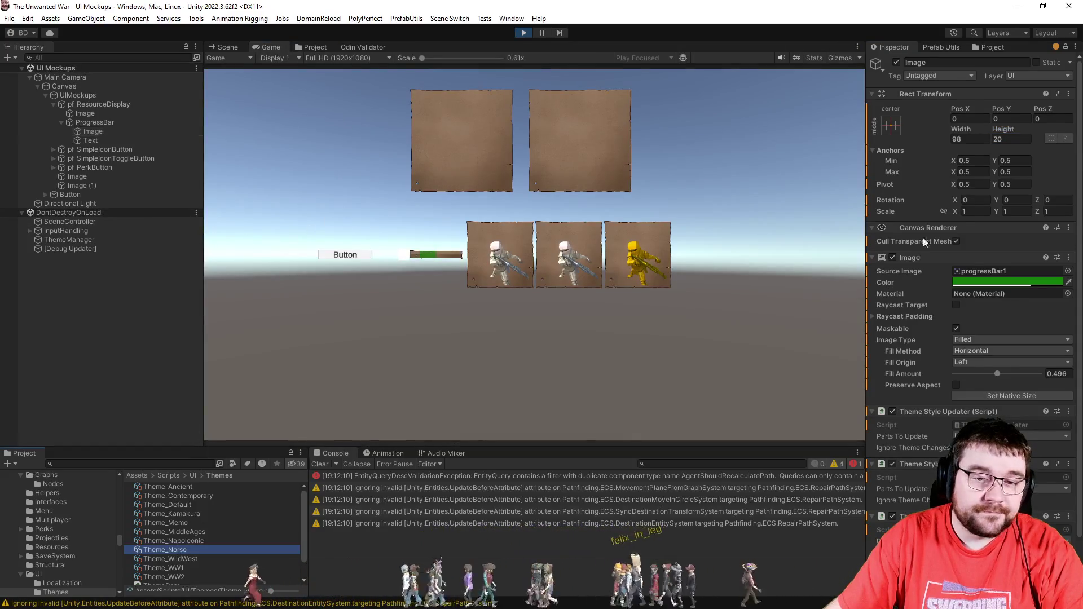
pyautogui.click(1026, 138)
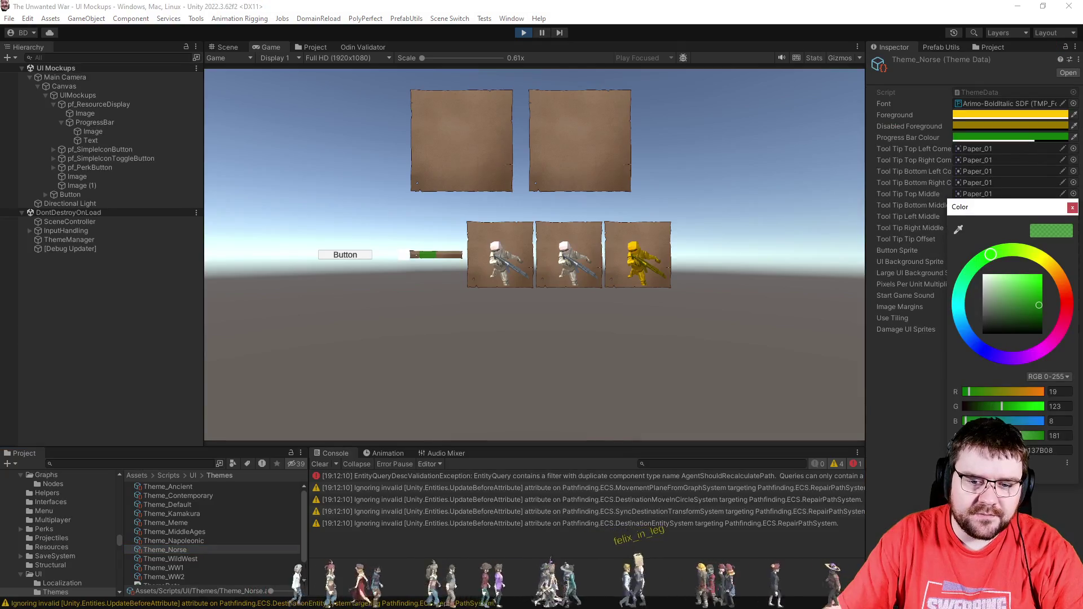
pyautogui.click(1072, 207)
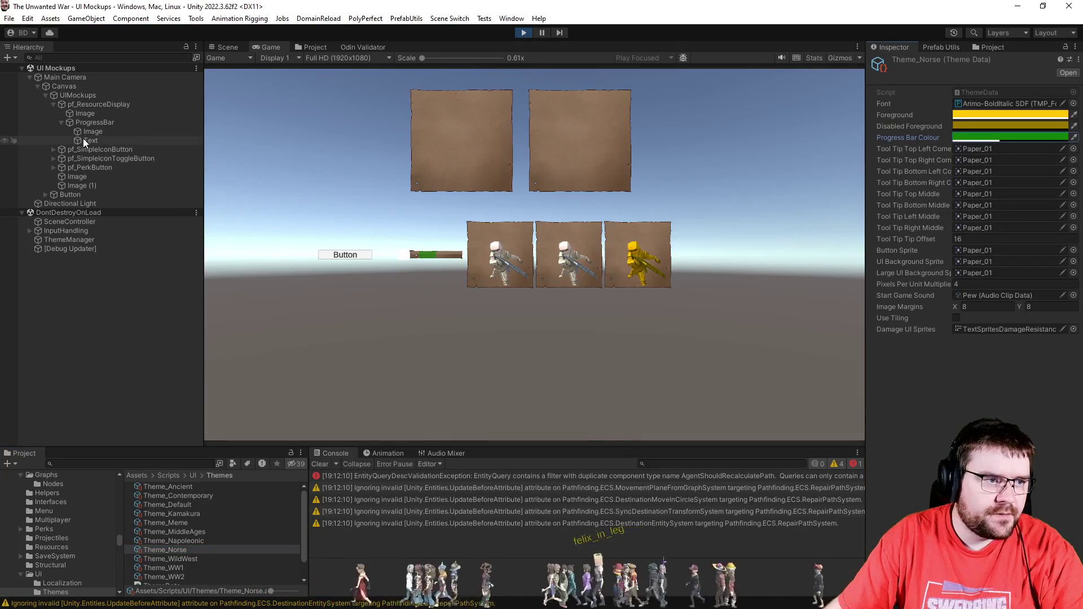
# Step: Apply Theme_WW1, Theme_Norse, then Theme_WW2 via ThemeManager, ending on WW2's grey look
pyautogui.click(70, 240)
pyautogui.moveTo(172, 567)
pyautogui.mouseDown()
pyautogui.moveTo(620, 423)
pyautogui.moveTo(993, 352)
pyautogui.mouseUp()
pyautogui.click(1044, 339)
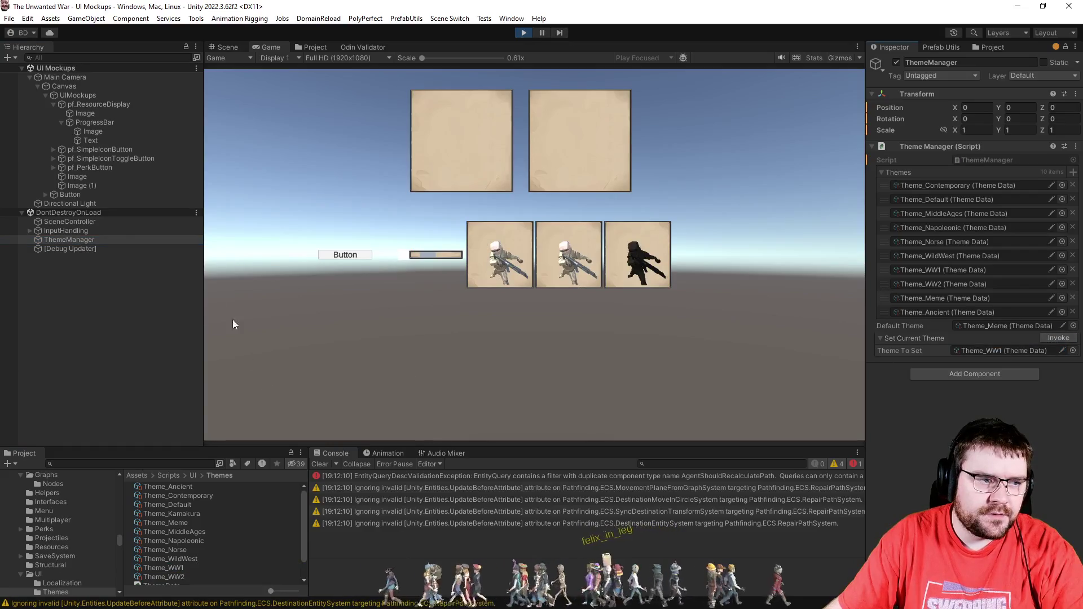
pyautogui.moveTo(168, 545)
pyautogui.mouseDown()
pyautogui.moveTo(620, 423)
pyautogui.moveTo(993, 351)
pyautogui.mouseUp()
pyautogui.click(1056, 339)
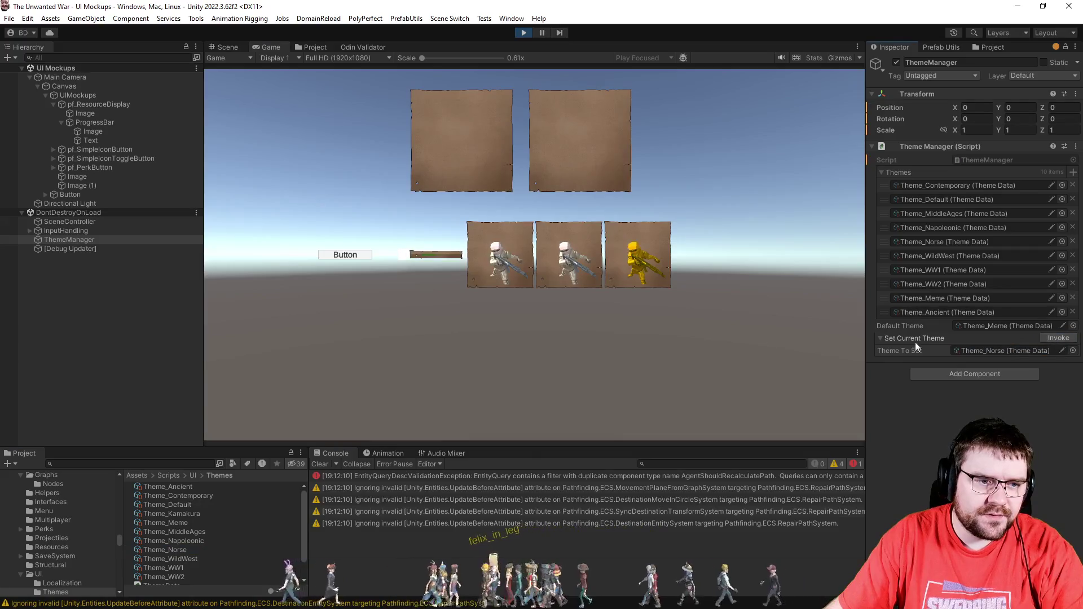
pyautogui.moveTo(157, 573)
pyautogui.mouseDown()
pyautogui.moveTo(621, 428)
pyautogui.moveTo(1004, 358)
pyautogui.mouseUp()
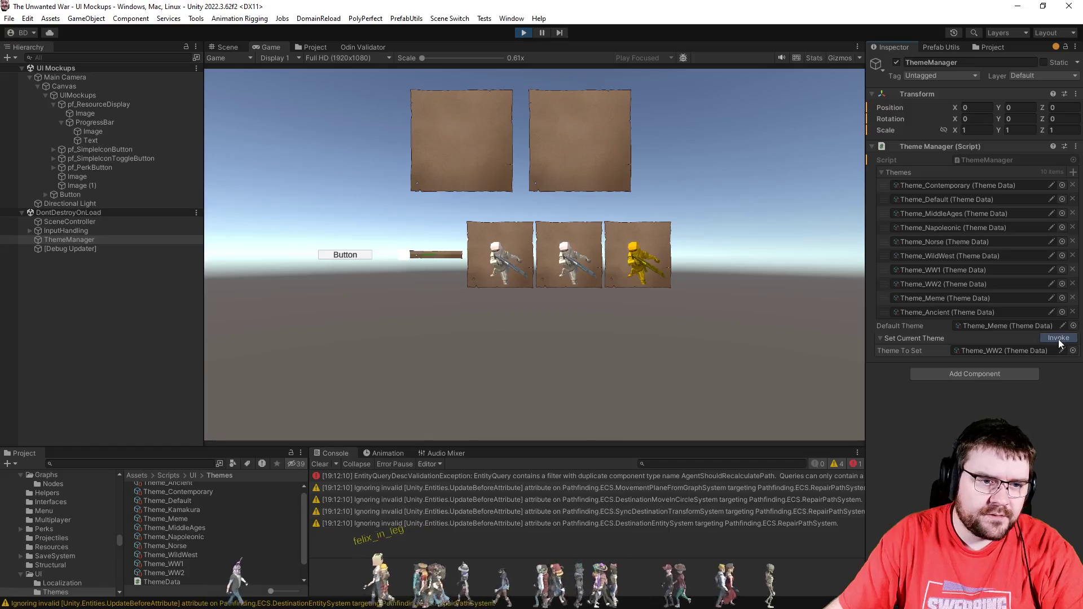
pyautogui.click(1058, 339)
pyautogui.click(225, 48)
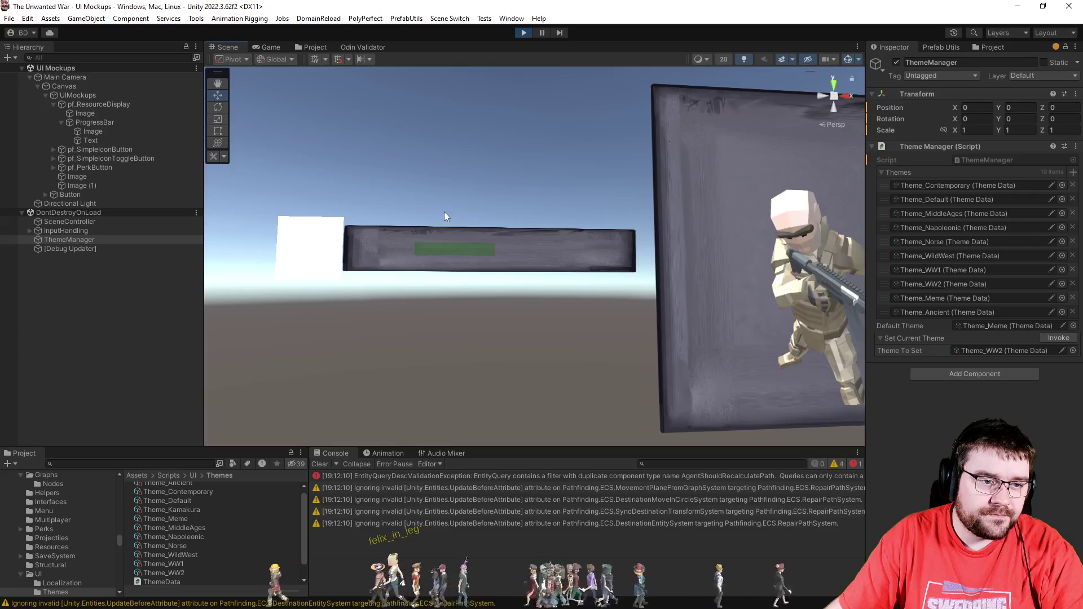
# Step: Brighten the green of Theme_WW2's Progress Bar Colour
pyautogui.click(172, 573)
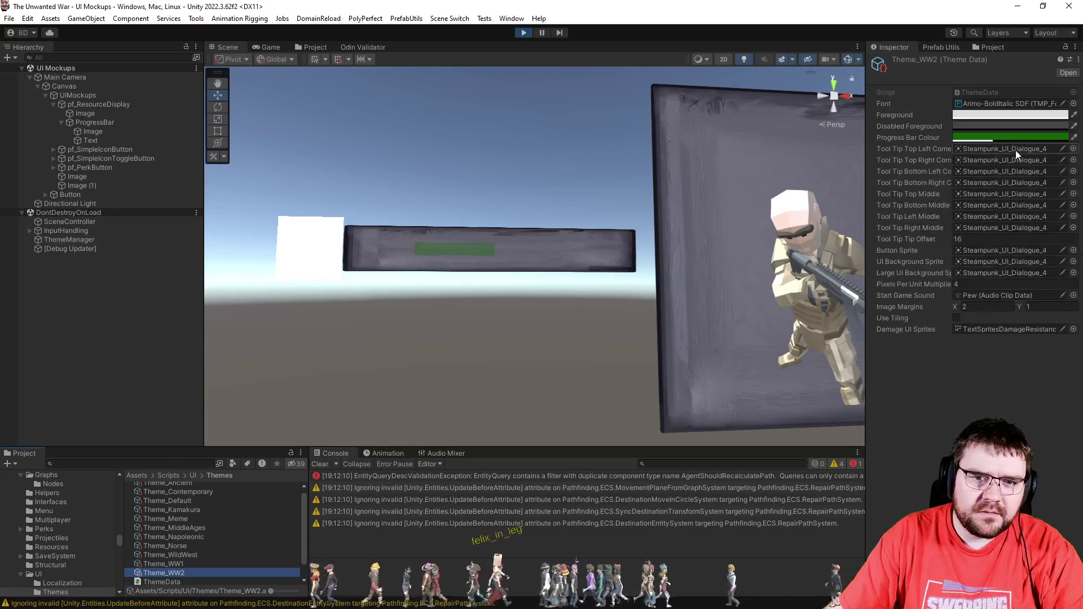
pyautogui.click(1010, 137)
pyautogui.moveTo(1039, 256); pyautogui.dragTo(1041, 246)
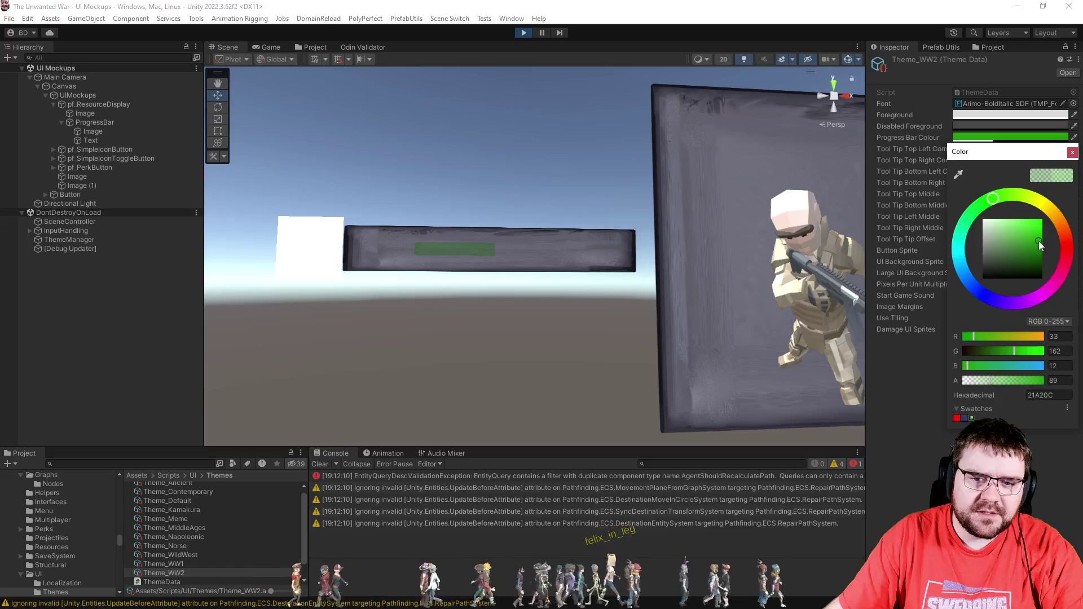
pyautogui.click(1072, 153)
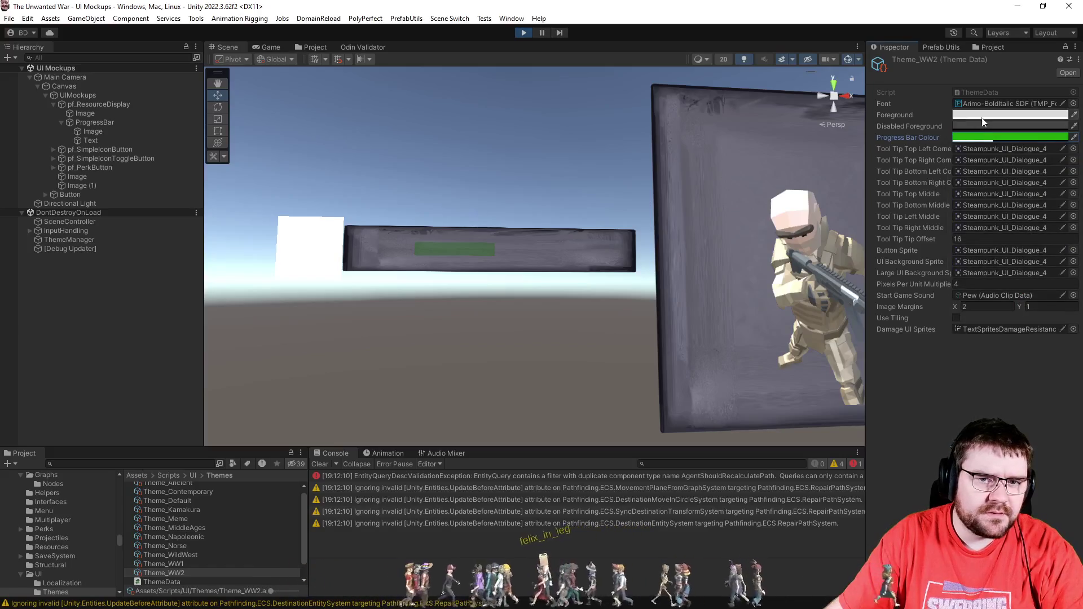
pyautogui.click(977, 141)
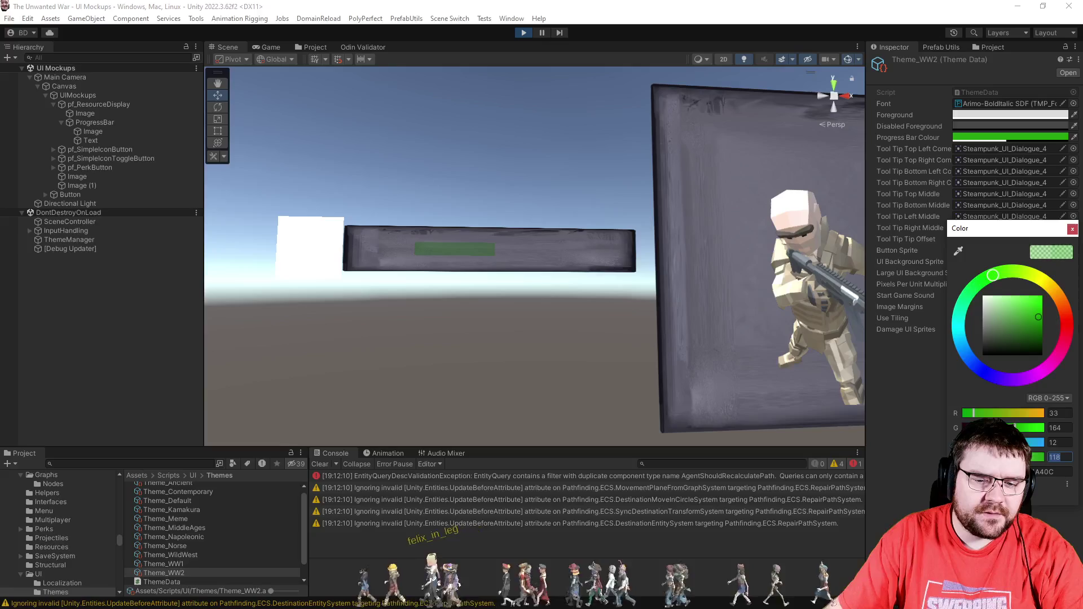
pyautogui.click(1072, 229)
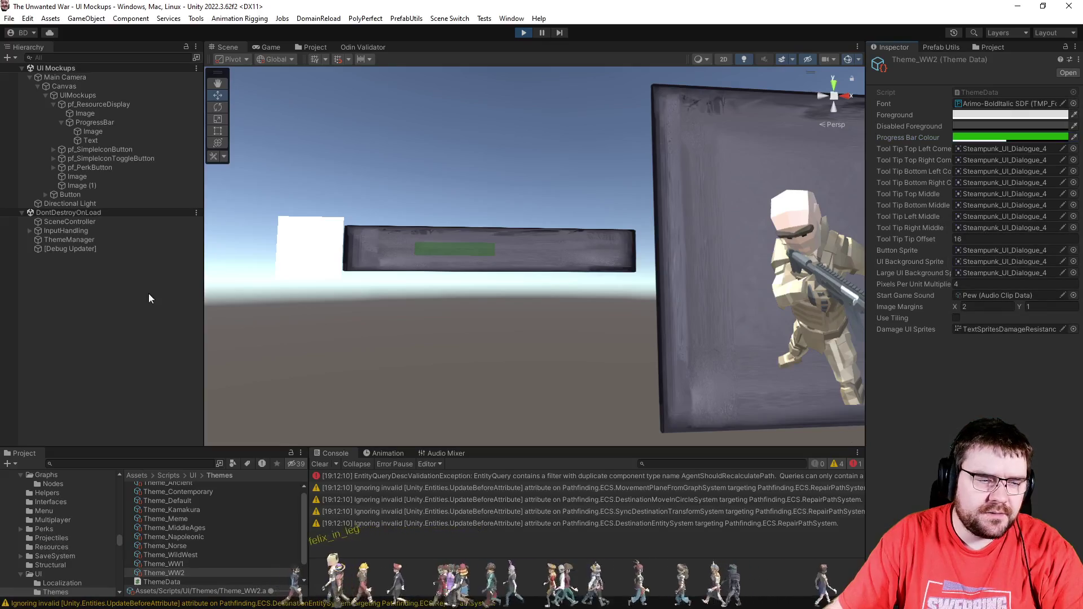
# Step: Apply Theme_Default, then reapply Theme_WW2 to show the brighter green bar
pyautogui.click(72, 239)
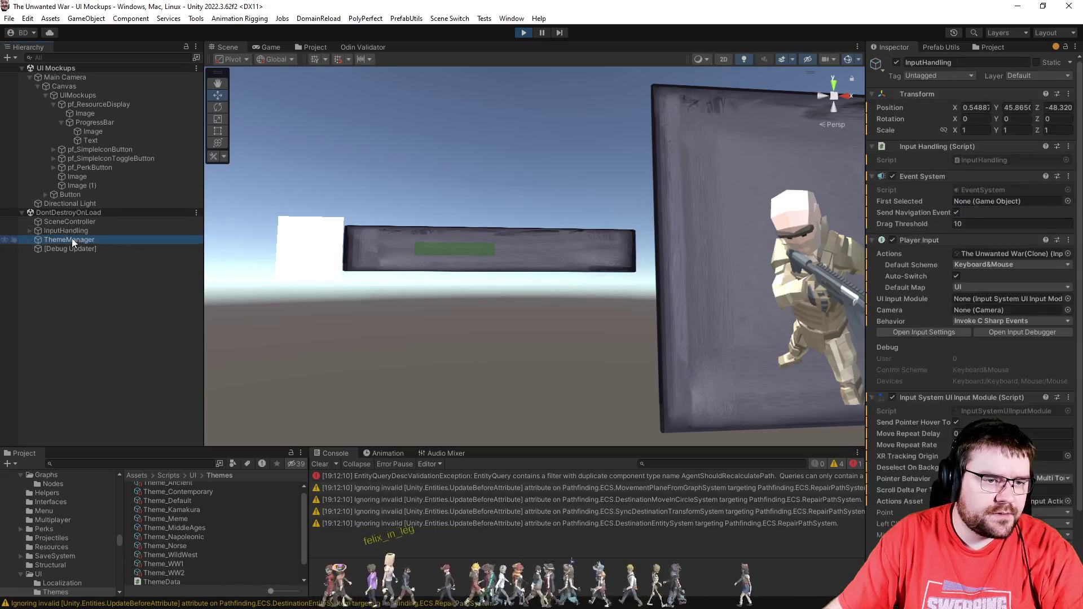
pyautogui.moveTo(177, 510); pyautogui.dragTo(488, 457)
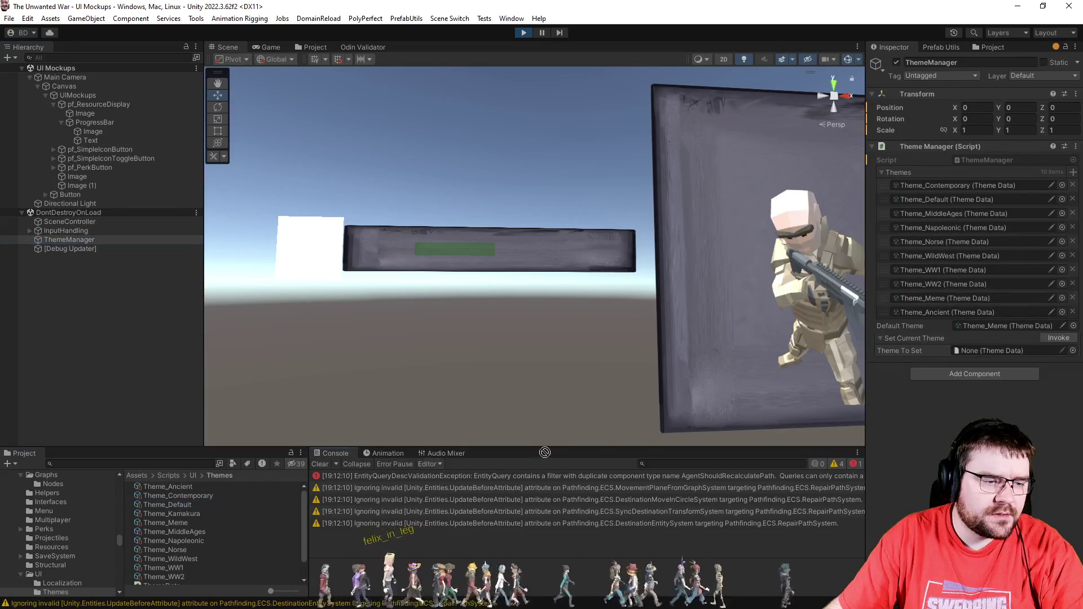
pyautogui.click(1053, 339)
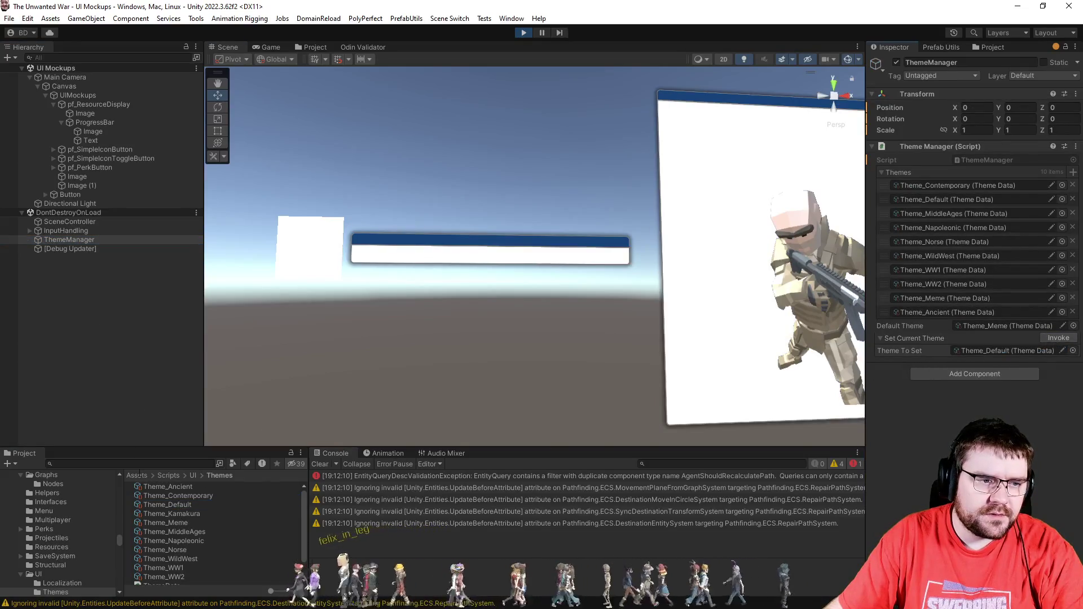
pyautogui.moveTo(175, 578); pyautogui.dragTo(855, 392)
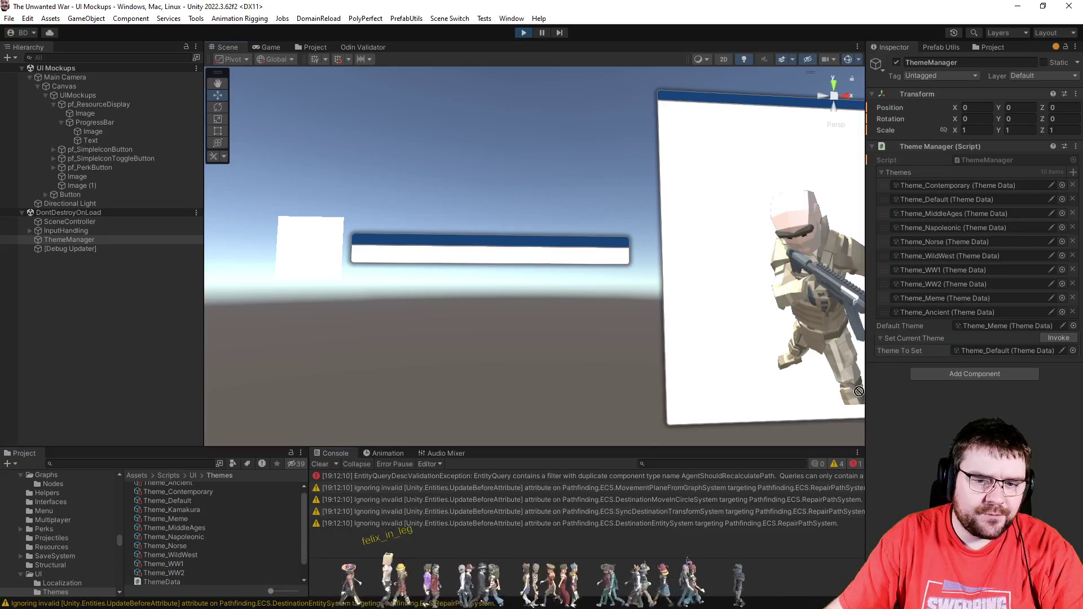
pyautogui.click(1058, 339)
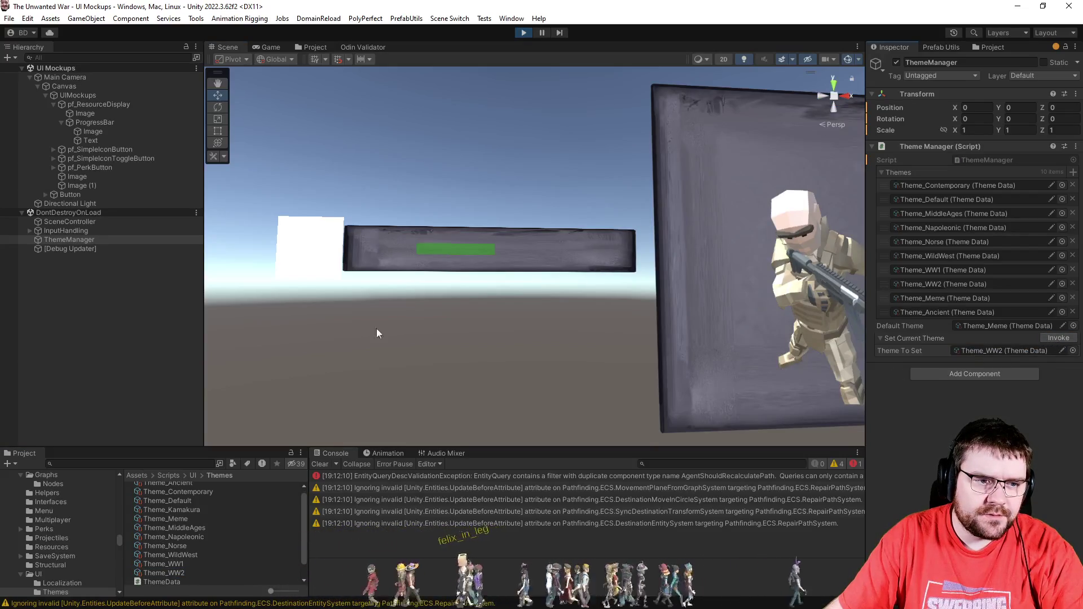
pyautogui.click(270, 47)
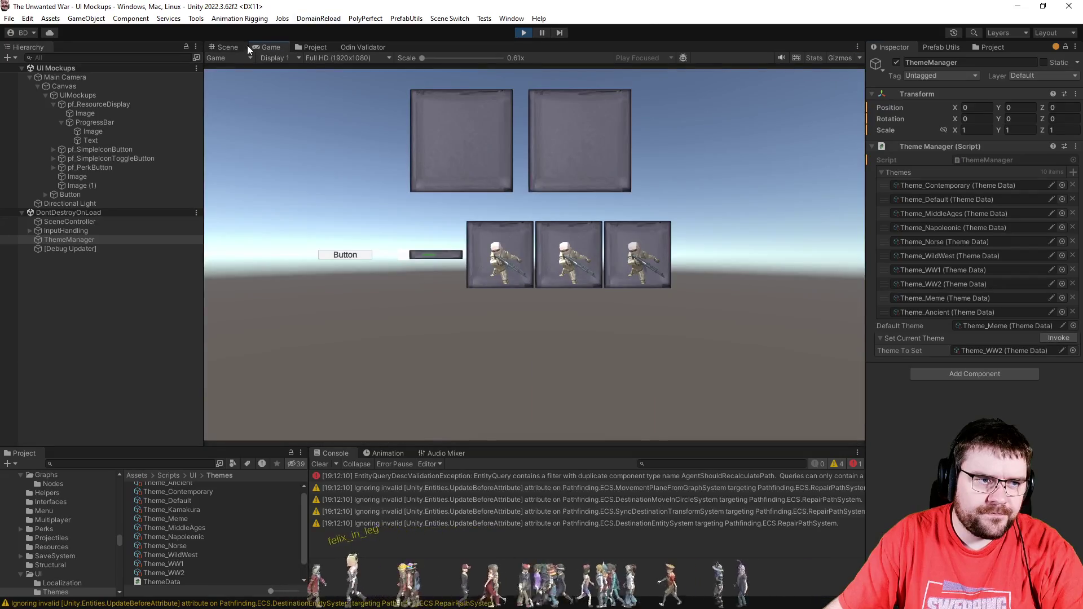
pyautogui.moveTo(248, 48); pyautogui.dragTo(225, 59)
pyautogui.click(512, 134)
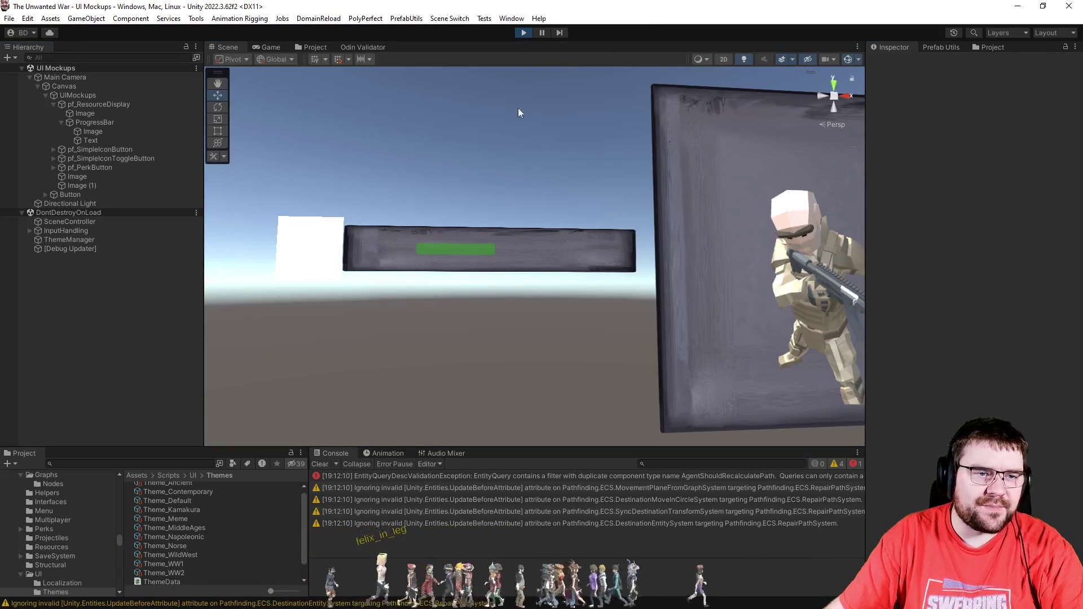
# Step: Exit Play mode and bring up the scene-switching list
pyautogui.click(524, 33)
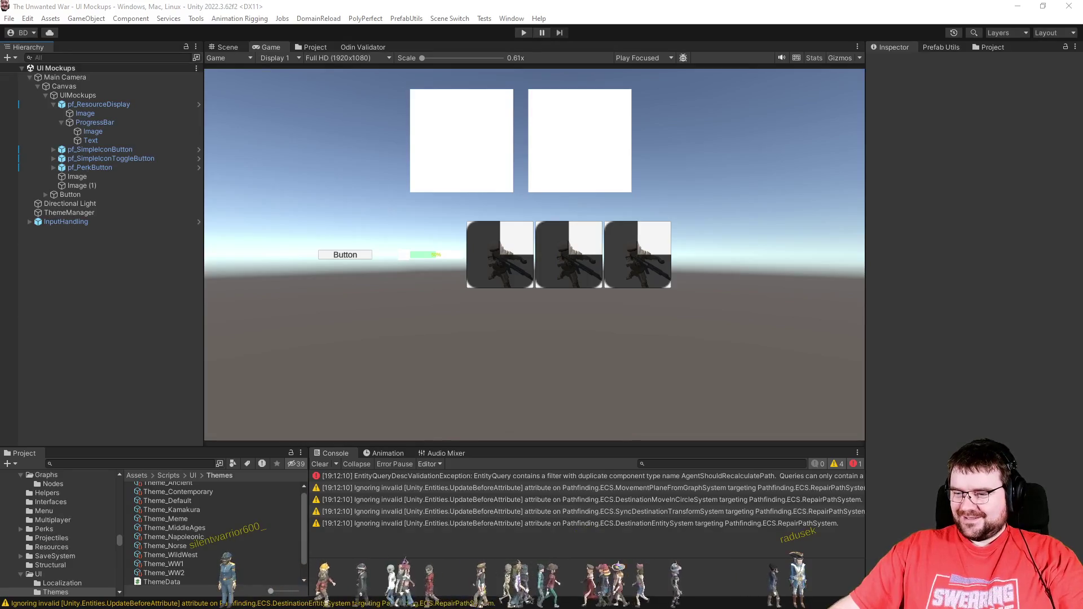
pyautogui.click(450, 18)
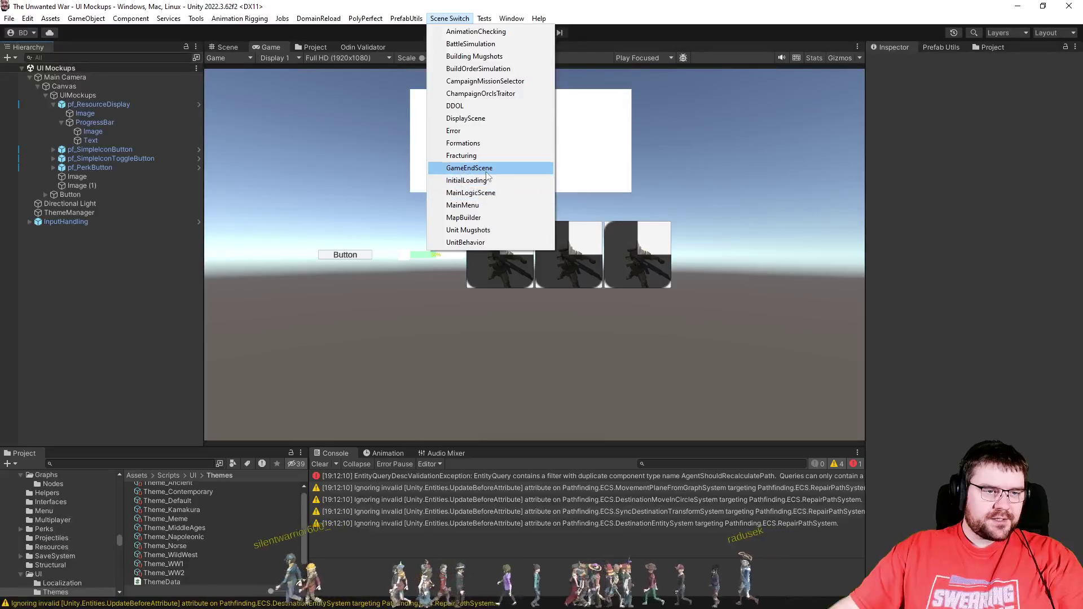
# Step: Switch from UI Mockups to the InitialLoading scene and enter Play mode with Ctrl+P
pyautogui.click(466, 181)
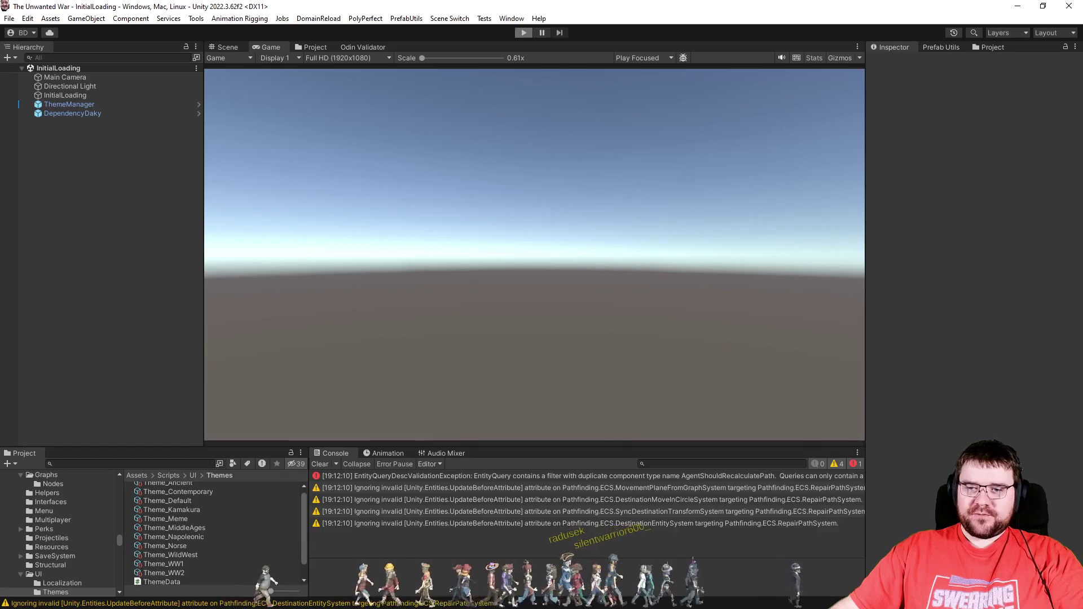
pyautogui.hotkey('ctrl', 'p')
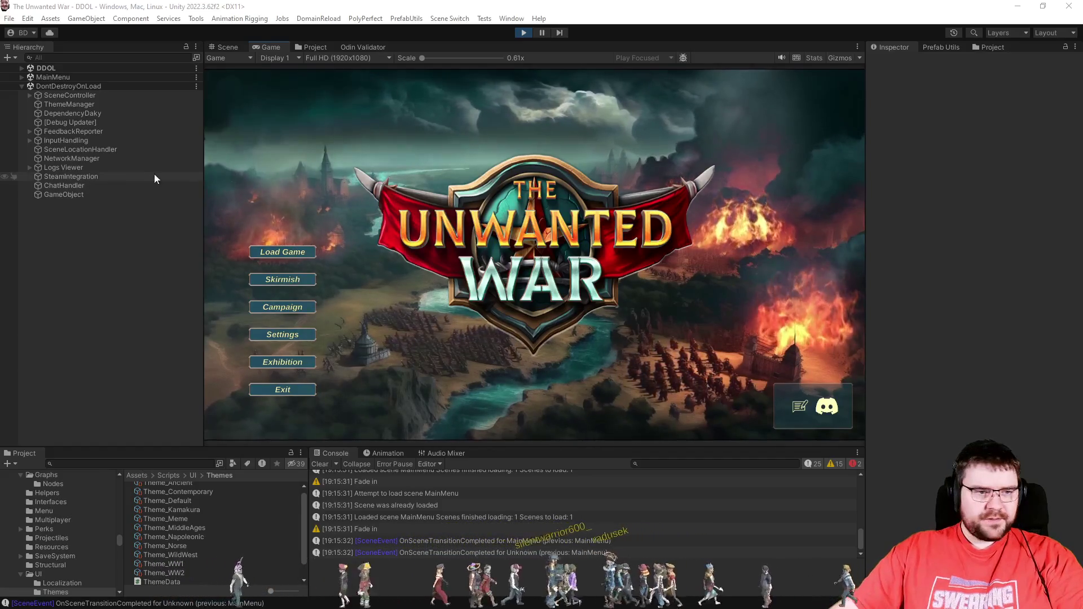
# Step: Start an InfernoIsland skirmish with player 2 as PC - Effortless and Map Explored set to Full
pyautogui.click(259, 287)
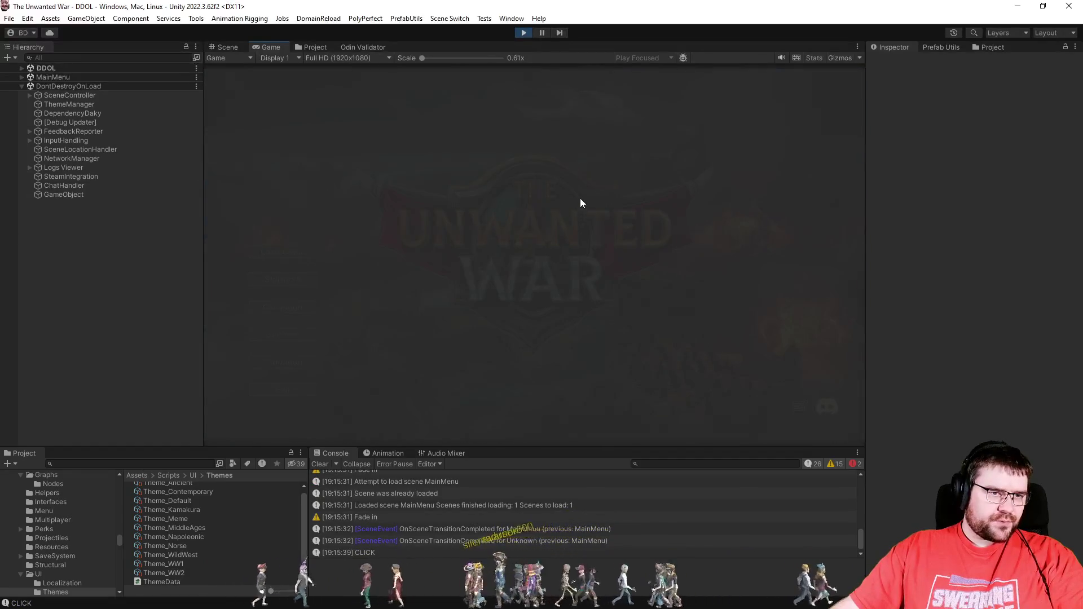
pyautogui.click(504, 143)
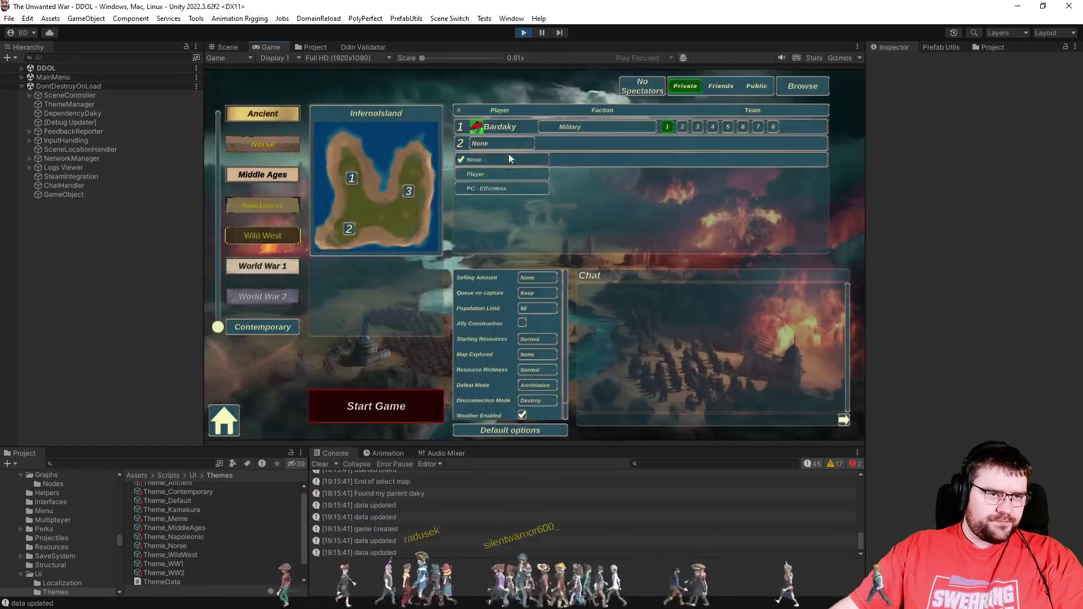
pyautogui.click(500, 188)
pyautogui.click(537, 353)
pyautogui.click(526, 402)
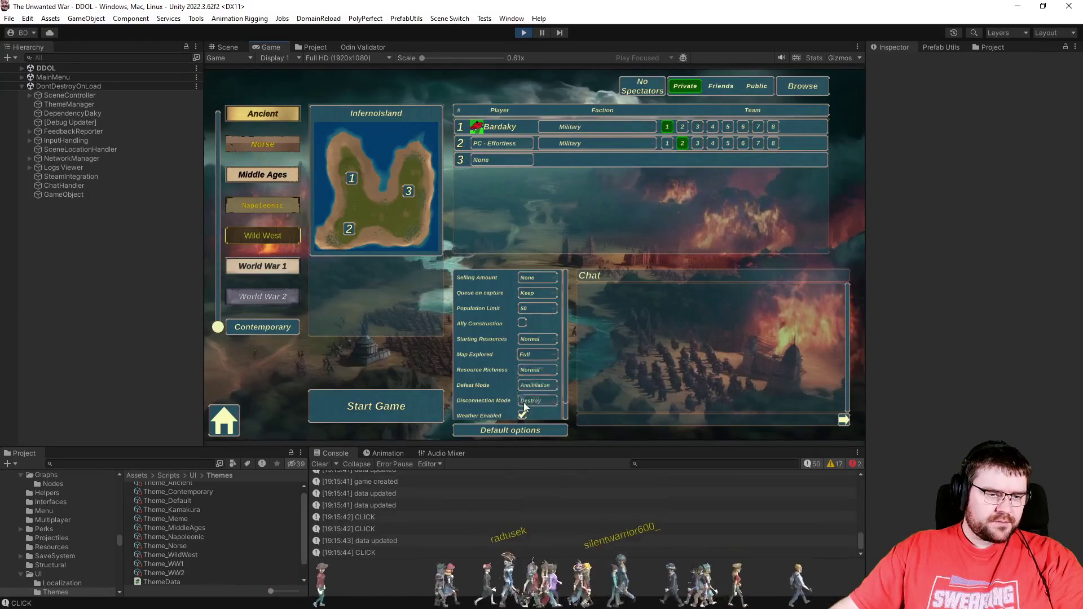
pyautogui.click(424, 402)
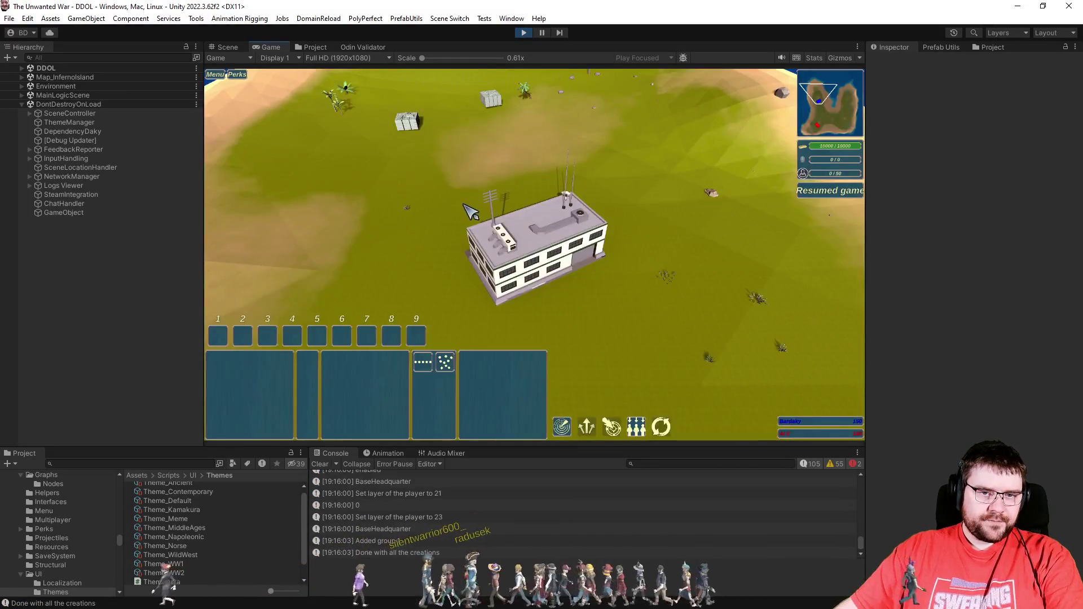
# Step: Select the headquarters, pause the game, and show Theme_Contemporary in the Inspector
pyautogui.moveTo(438, 179); pyautogui.dragTo(702, 313)
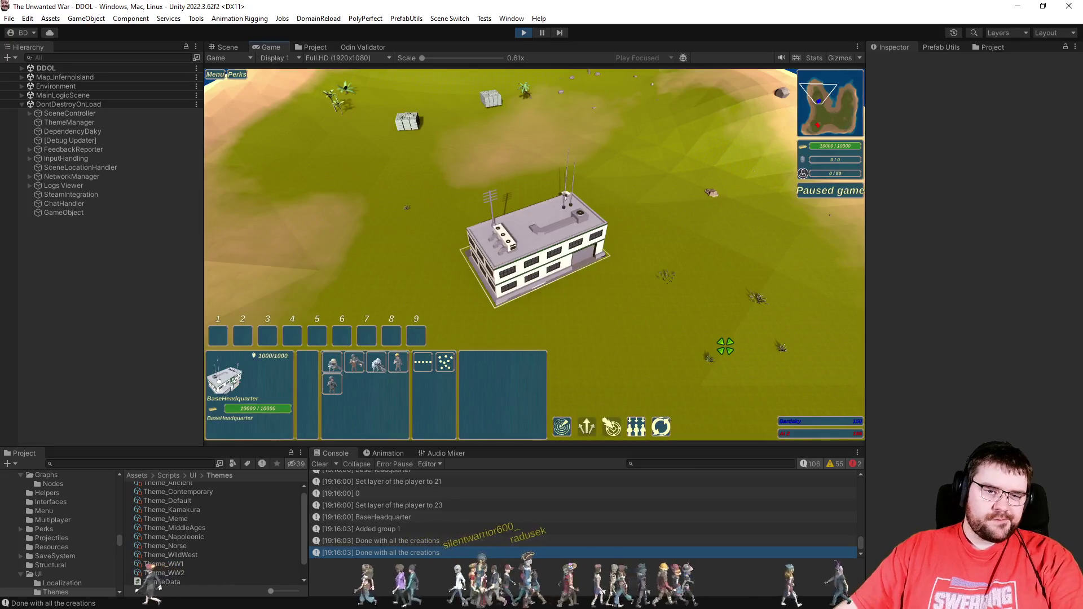
pyautogui.press('p')
pyautogui.click(159, 495)
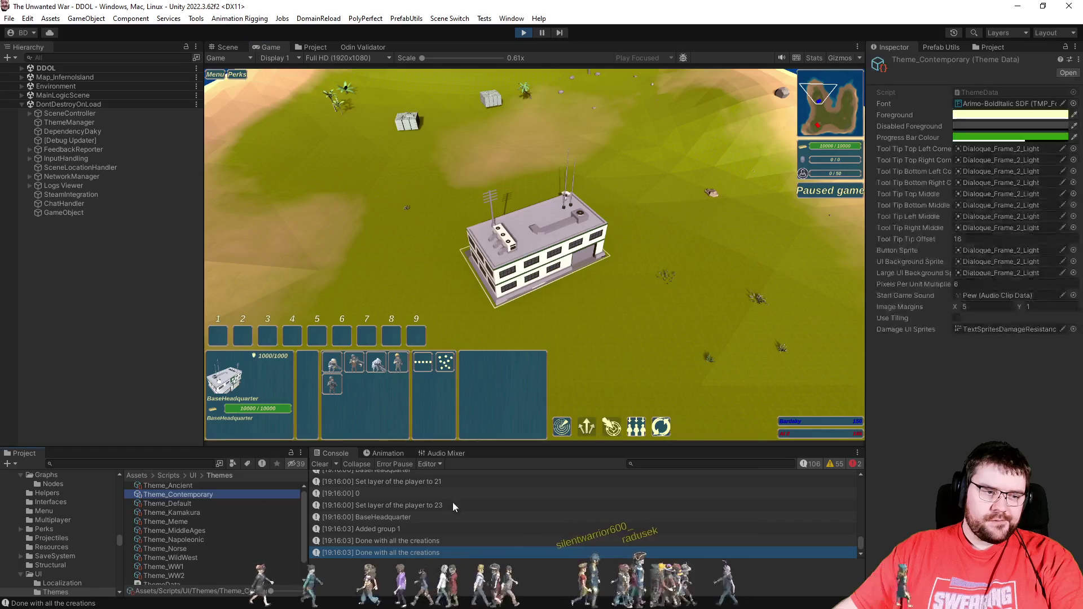
# Step: Darken Theme_Contemporary's Progress Bar Colour to green 217E05 and reselect the headquarters
pyautogui.click(1011, 138)
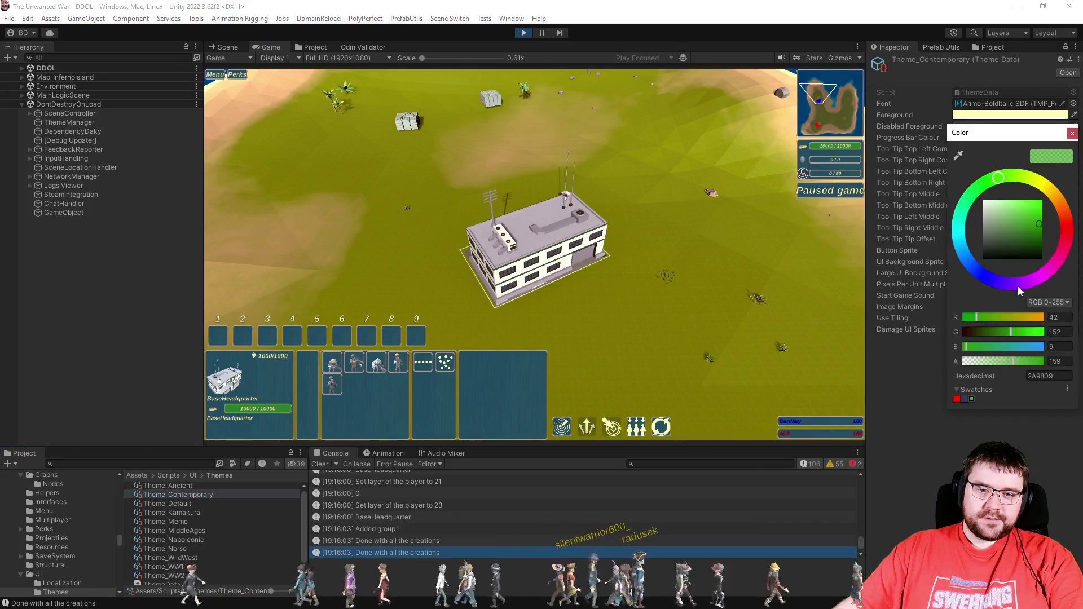
pyautogui.click(1040, 230)
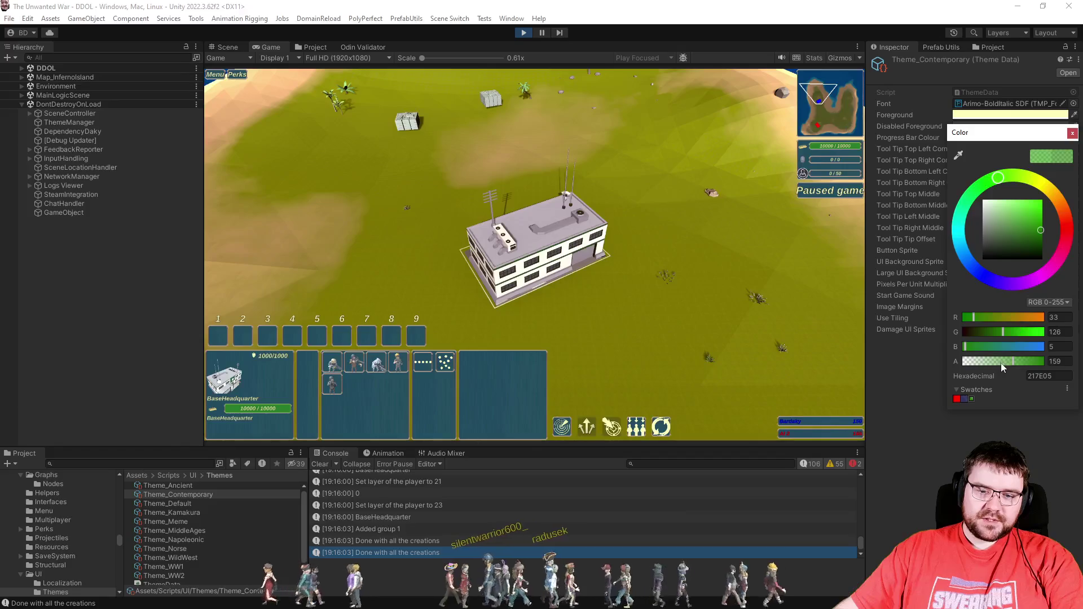
pyautogui.click(1072, 133)
pyautogui.moveTo(458, 186); pyautogui.dragTo(680, 363)
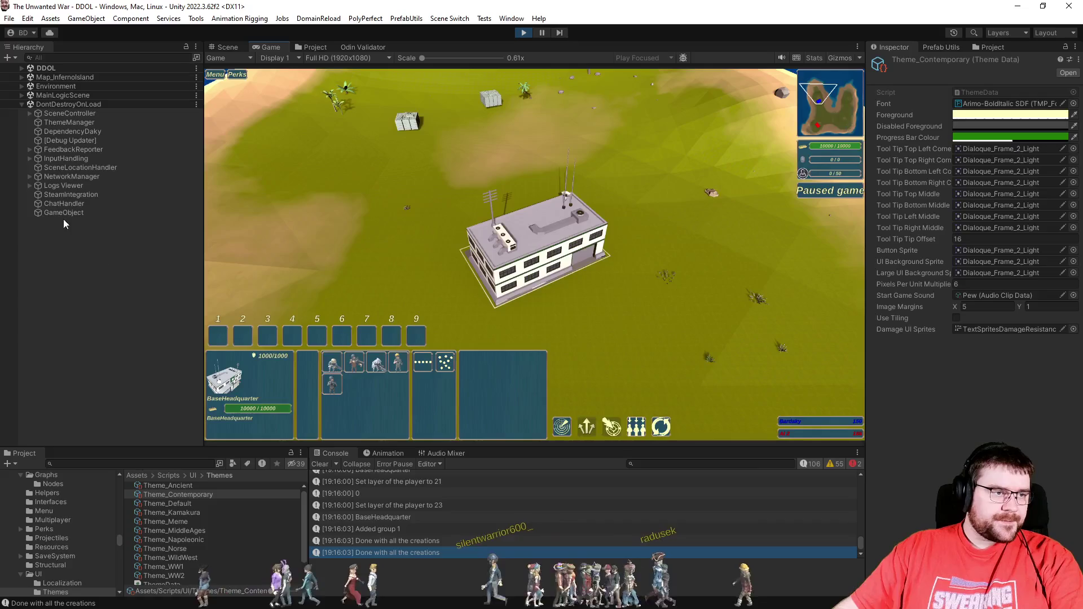
# Step: Apply Theme_Ancient, then Theme_Contemporary, through ThemeManager while previewing the headquarters panel
pyautogui.click(69, 123)
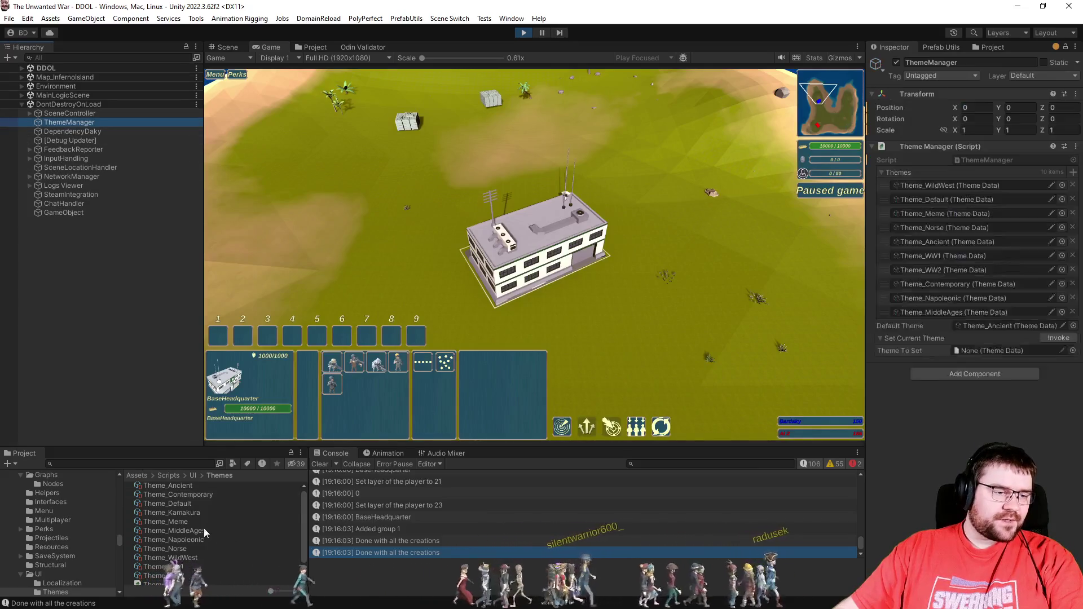
pyautogui.moveTo(184, 487); pyautogui.dragTo(1004, 350)
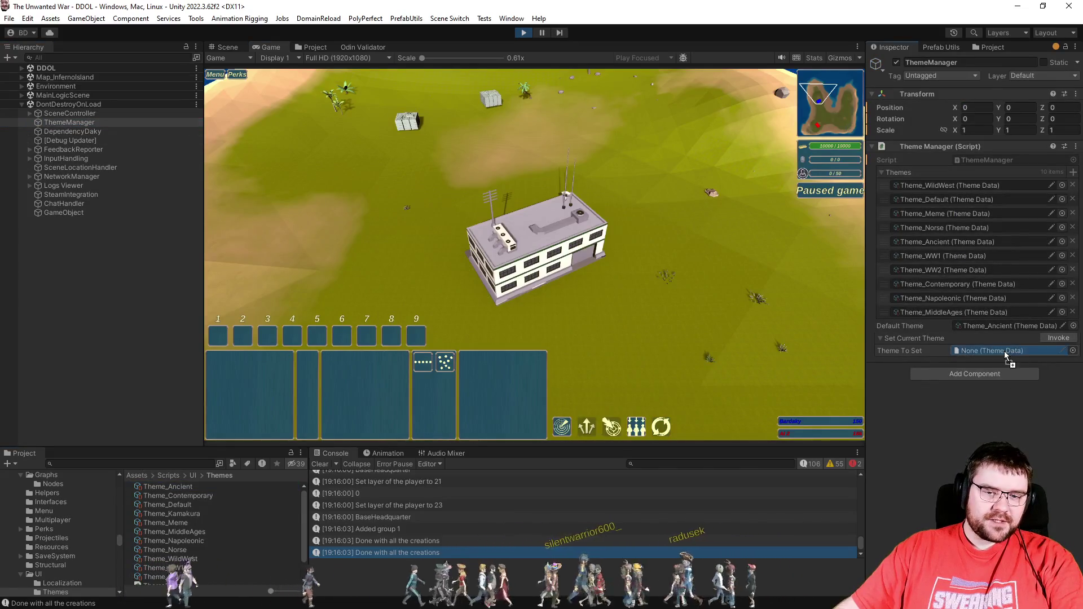
pyautogui.click(1051, 339)
pyautogui.moveTo(418, 171); pyautogui.dragTo(677, 338)
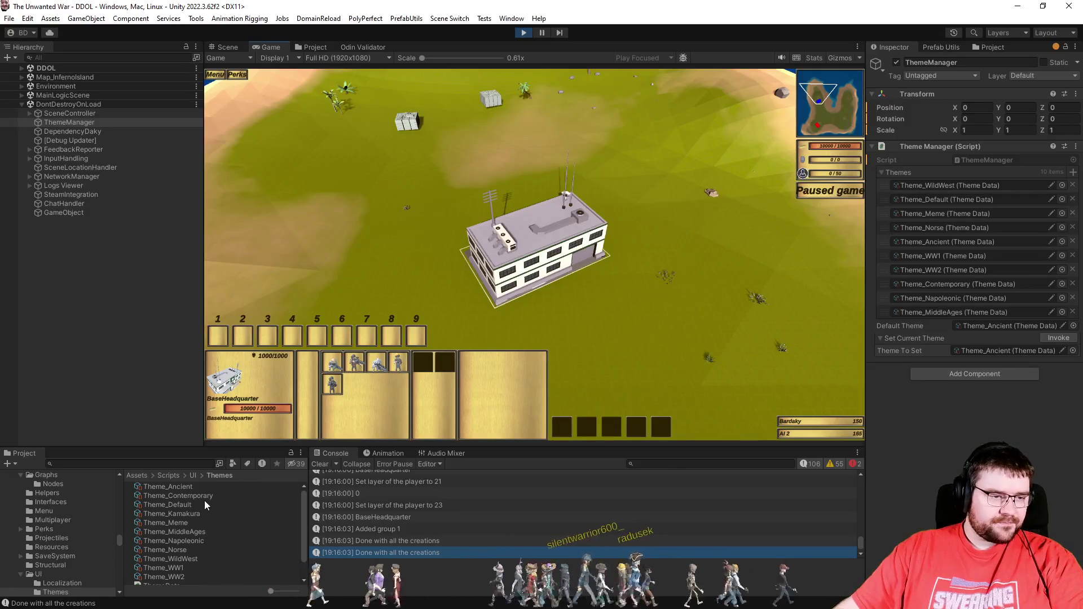
pyautogui.click(637, 316)
pyautogui.moveTo(1016, 350); pyautogui.dragTo(1015, 349)
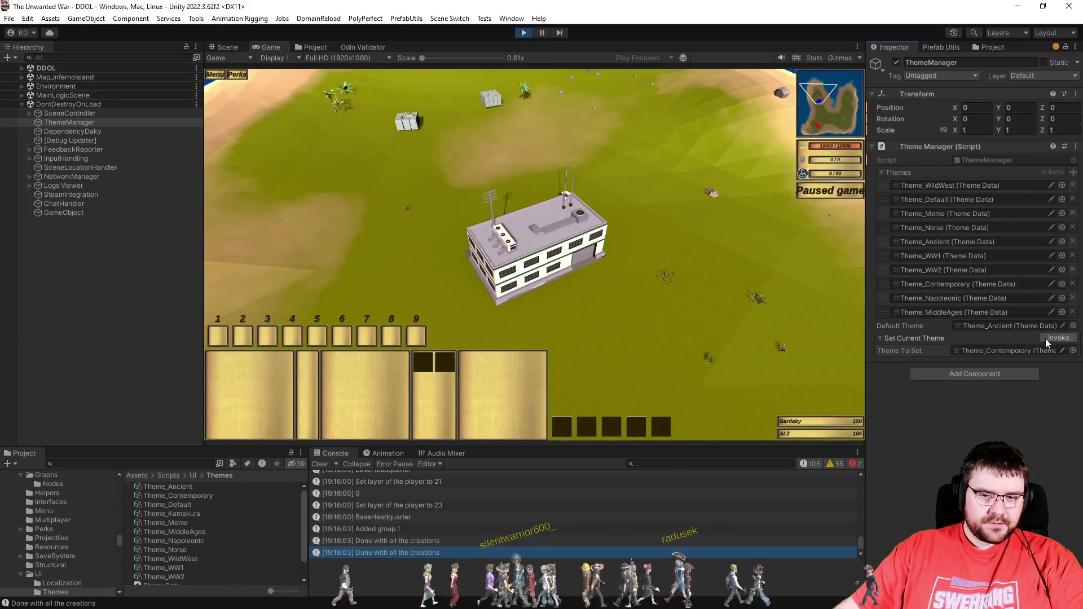
pyautogui.click(1044, 338)
pyautogui.moveTo(418, 170)
pyautogui.mouseDown()
pyautogui.moveTo(697, 311)
pyautogui.moveTo(709, 338)
pyautogui.mouseUp()
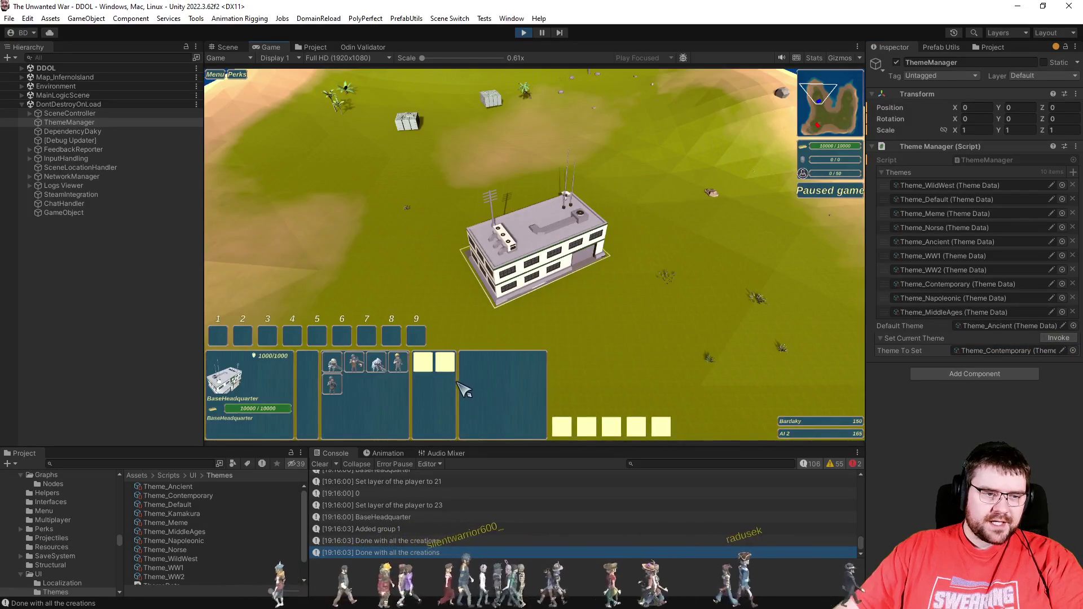
# Step: Apply Theme_MiddleAges, then Theme_Napoleonic, and show Theme_Napoleonic's settings
pyautogui.moveTo(191, 532); pyautogui.dragTo(1033, 350)
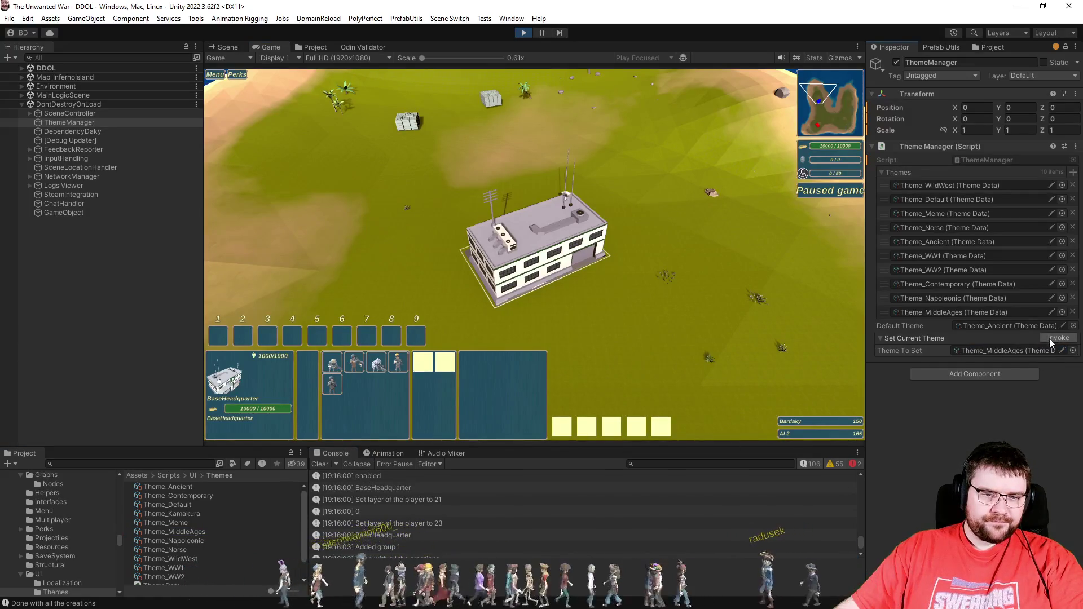
pyautogui.click(1049, 338)
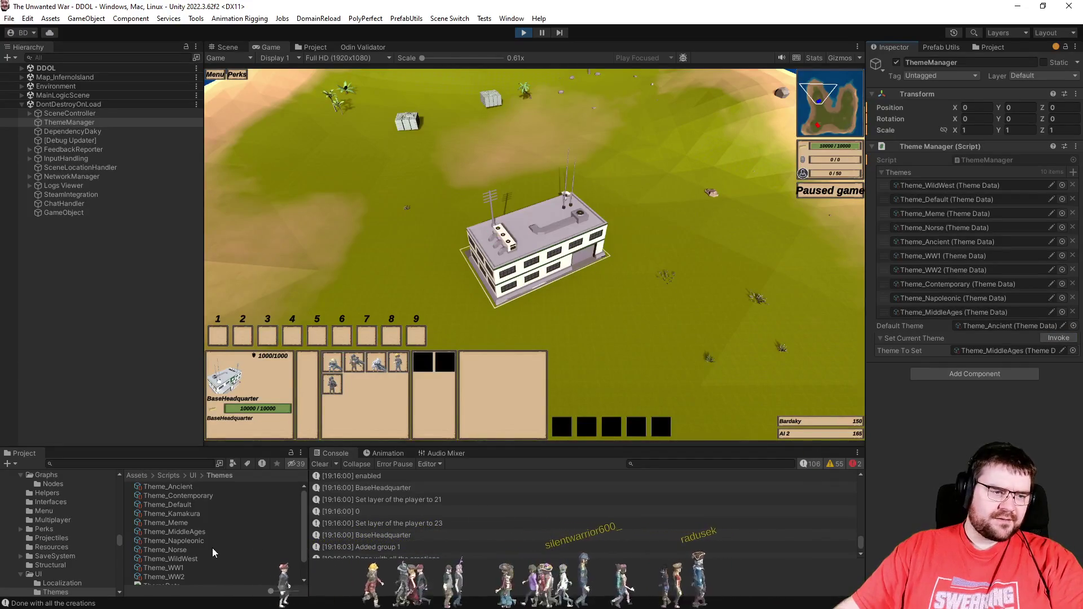
pyautogui.moveTo(192, 542)
pyautogui.mouseDown()
pyautogui.moveTo(565, 510)
pyautogui.moveTo(846, 429)
pyautogui.moveTo(1060, 350)
pyautogui.mouseUp()
pyautogui.click(1065, 341)
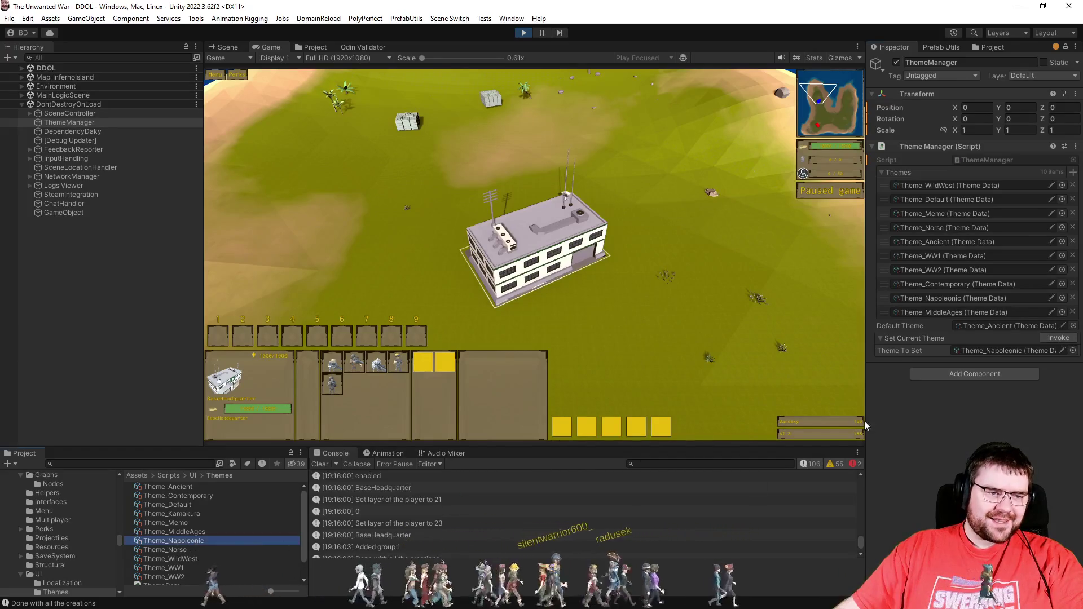
pyautogui.click(173, 540)
# Step: Reapply Theme_Napoleonic through ThemeManager's Theme To Set and Invoke
pyautogui.click(1034, 138)
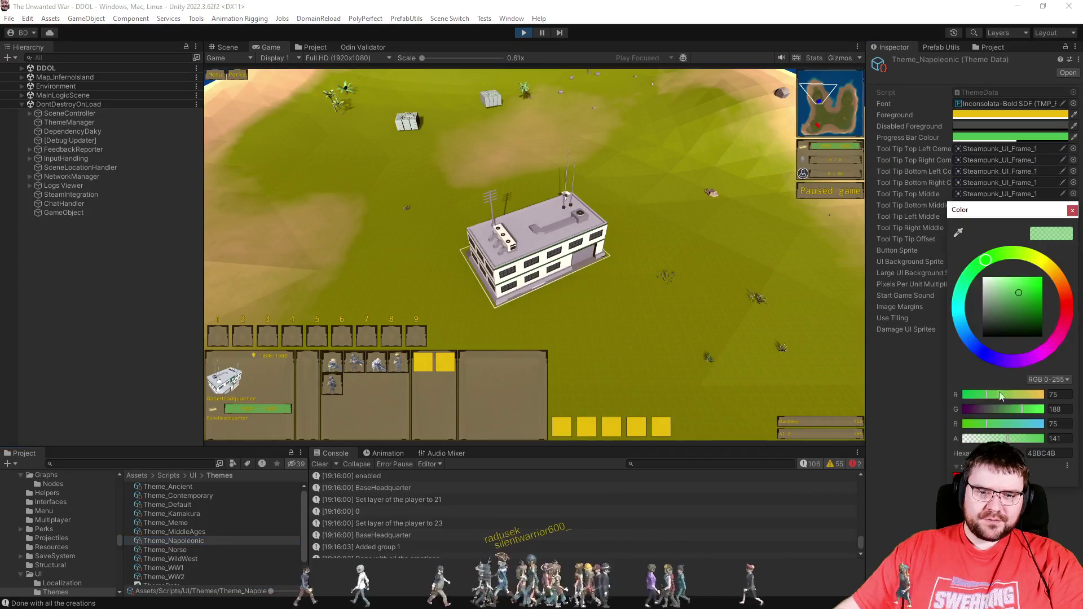
pyautogui.press('Escape')
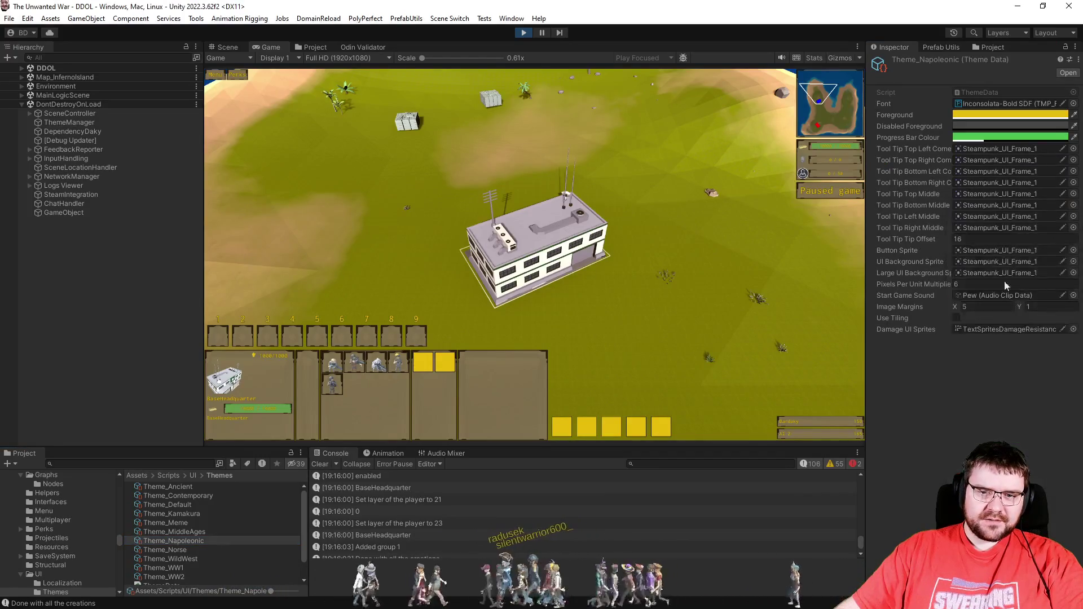
pyautogui.click(80, 123)
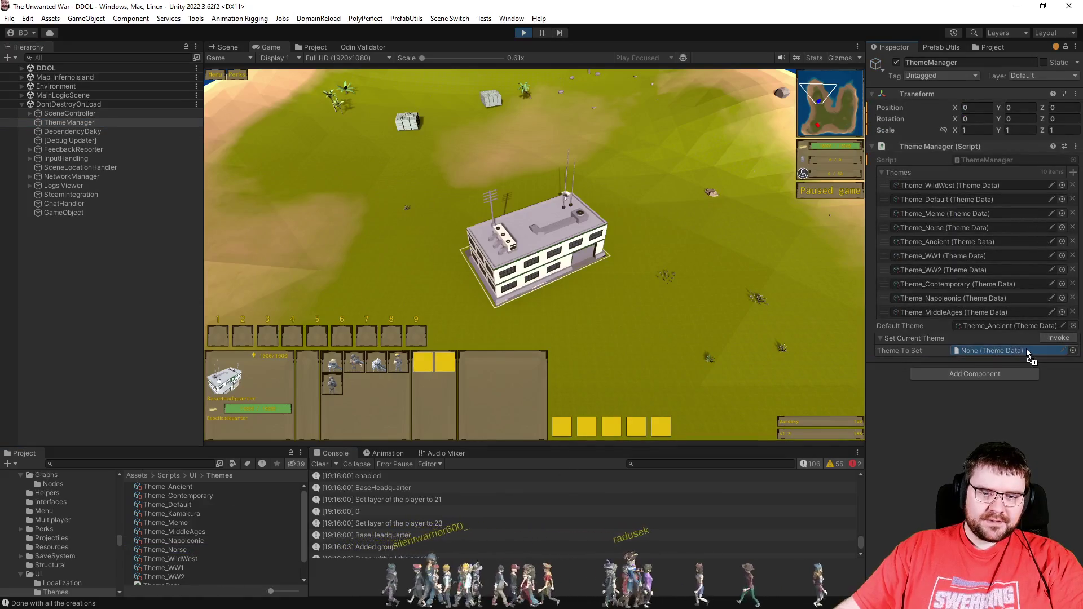
pyautogui.click(1053, 337)
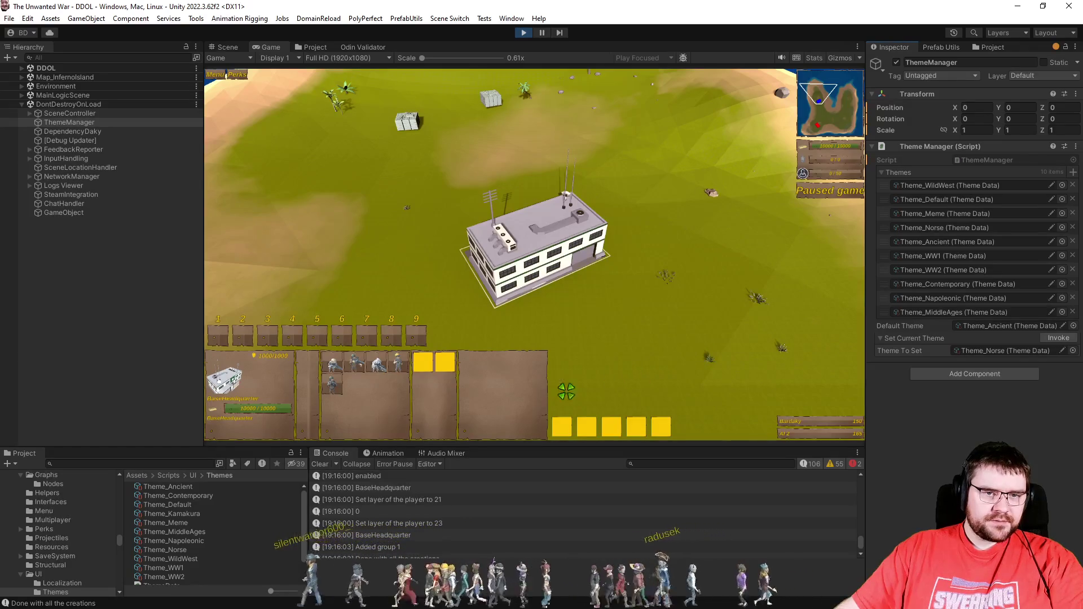
pyautogui.moveTo(177, 541)
pyautogui.mouseDown()
pyautogui.moveTo(310, 581)
pyautogui.moveTo(1004, 351)
pyautogui.mouseUp()
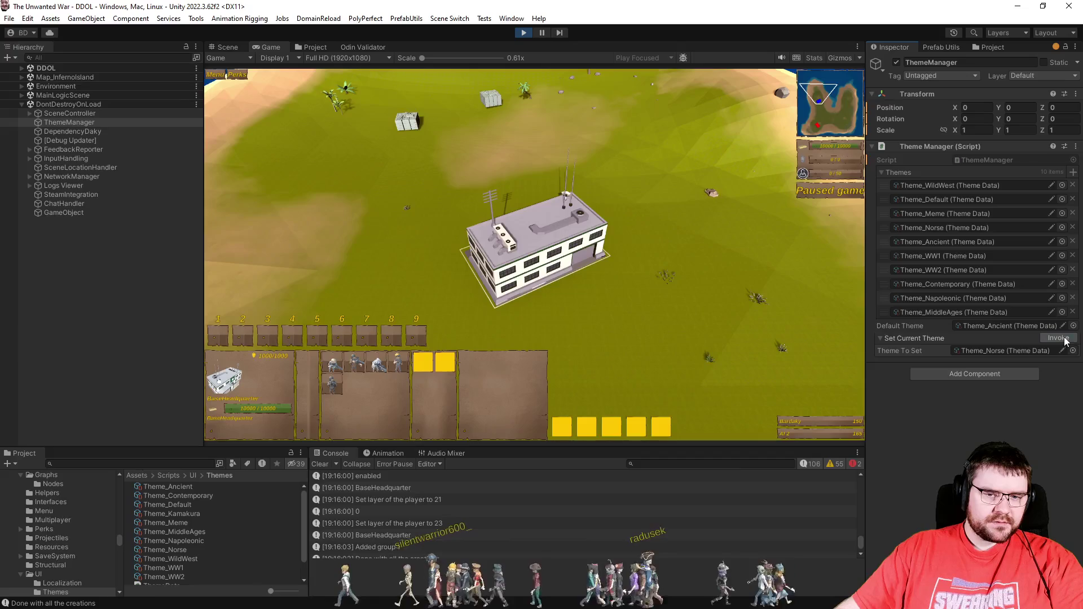
pyautogui.moveTo(204, 541); pyautogui.dragTo(993, 379)
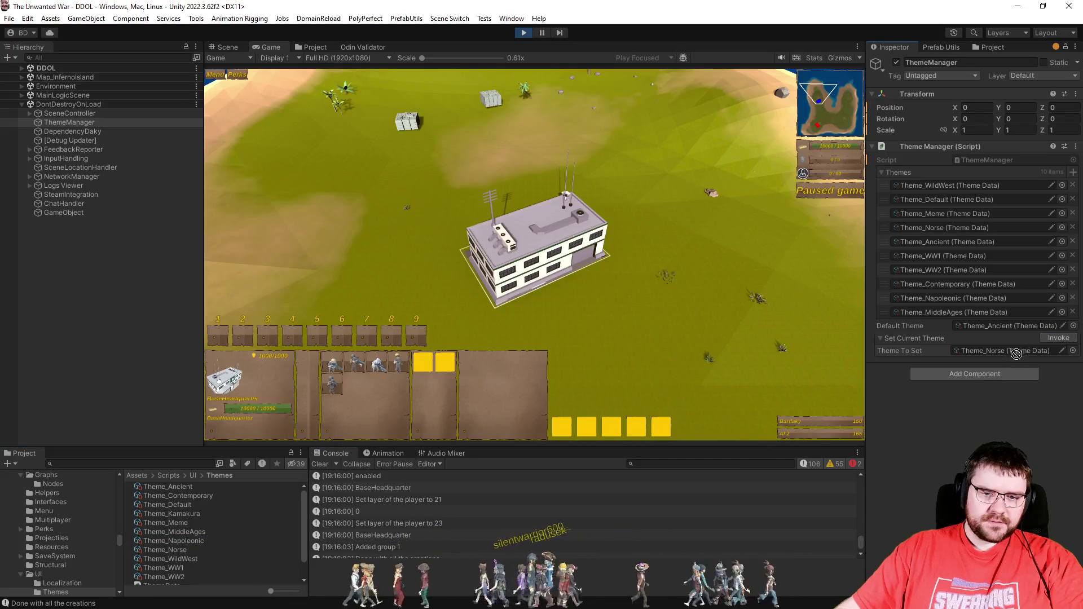
pyautogui.click(1050, 336)
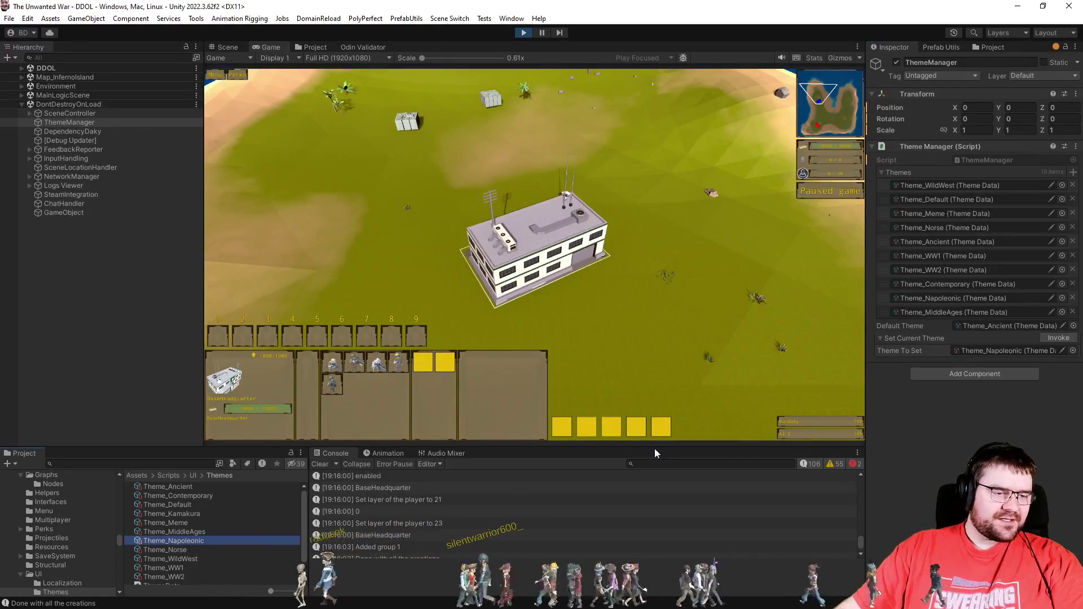
# Step: Set Theme_Napoleonic's Progress Bar Colour to the darker green 46,138,46
pyautogui.click(172, 540)
pyautogui.click(1009, 115)
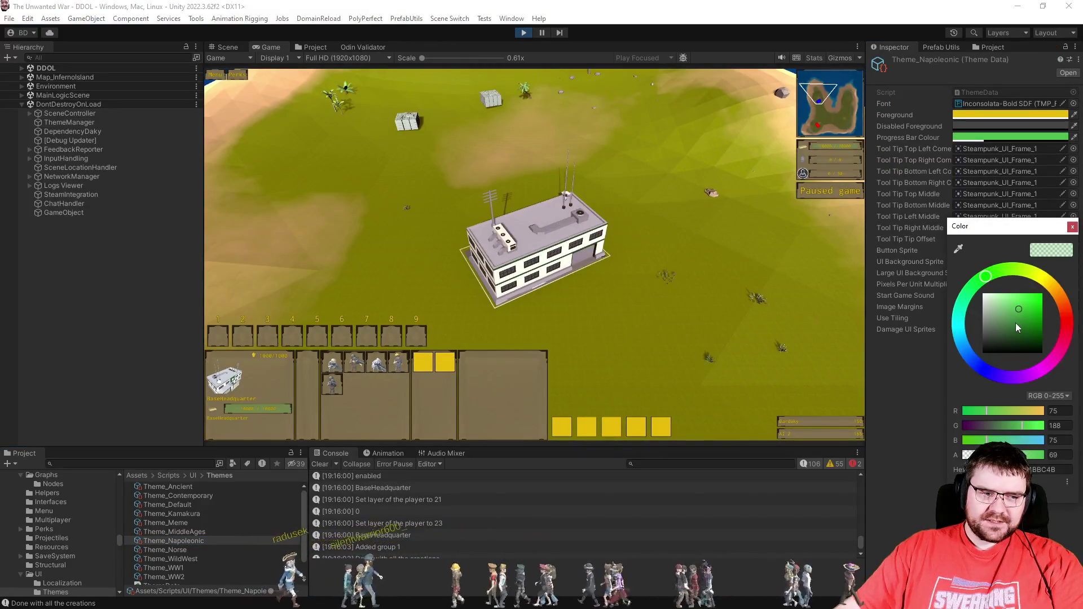
pyautogui.moveTo(1017, 320); pyautogui.dragTo(1023, 322)
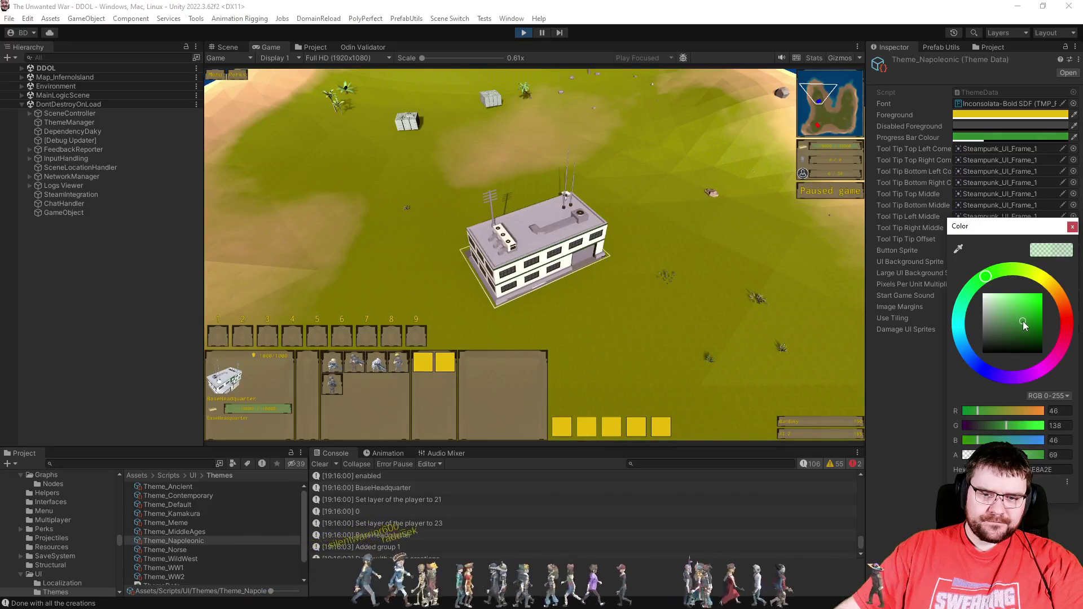
pyautogui.click(1072, 227)
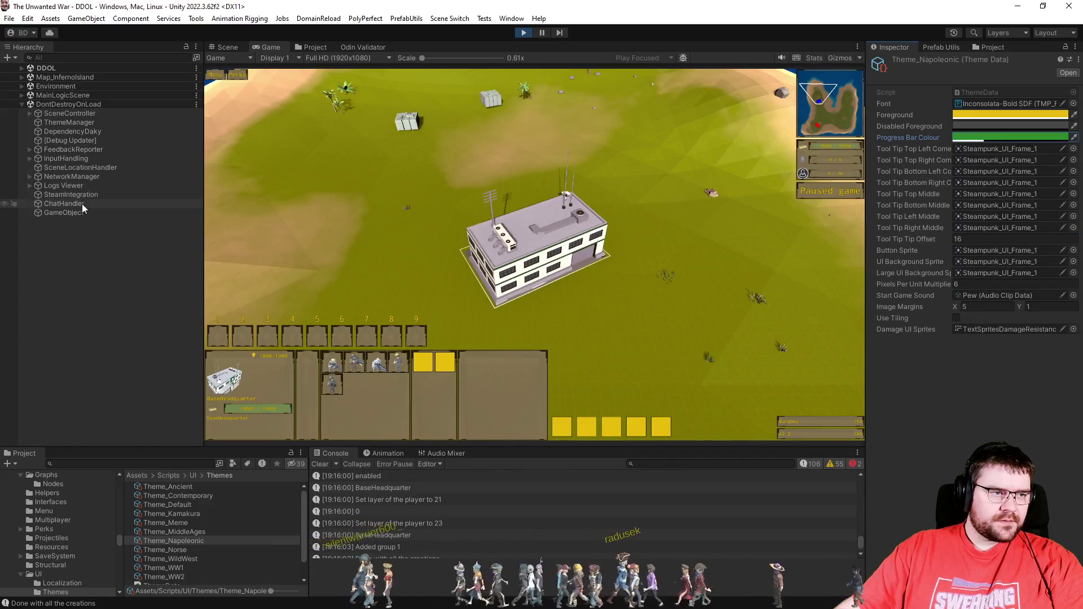
# Step: Apply Theme_WildWest to the game interface through ThemeManager
pyautogui.click(80, 123)
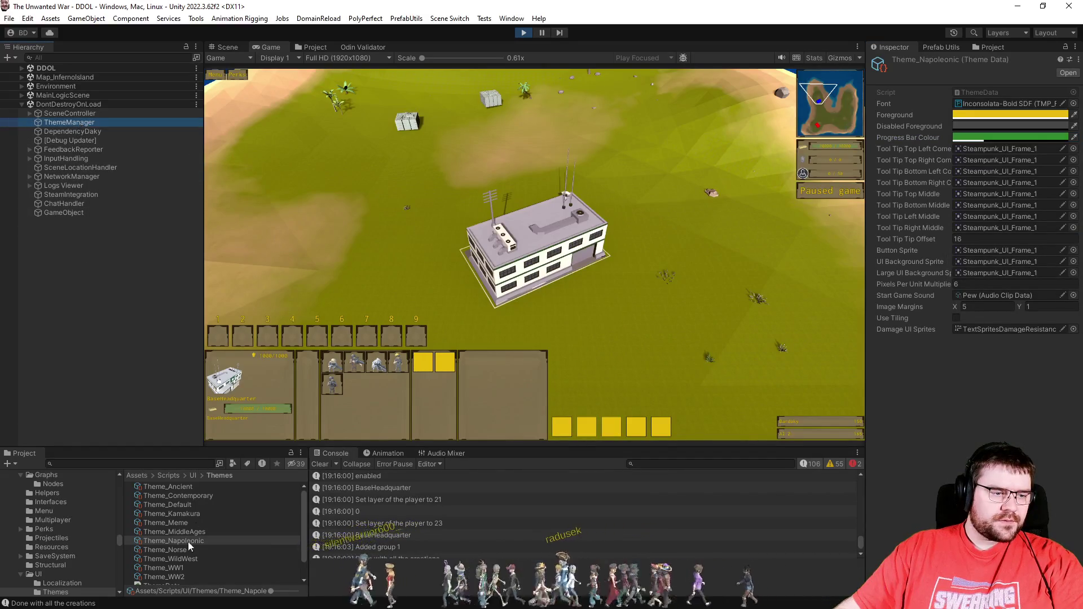
pyautogui.moveTo(179, 563)
pyautogui.mouseDown()
pyautogui.moveTo(620, 395)
pyautogui.moveTo(988, 350)
pyautogui.mouseUp()
pyautogui.click(1052, 338)
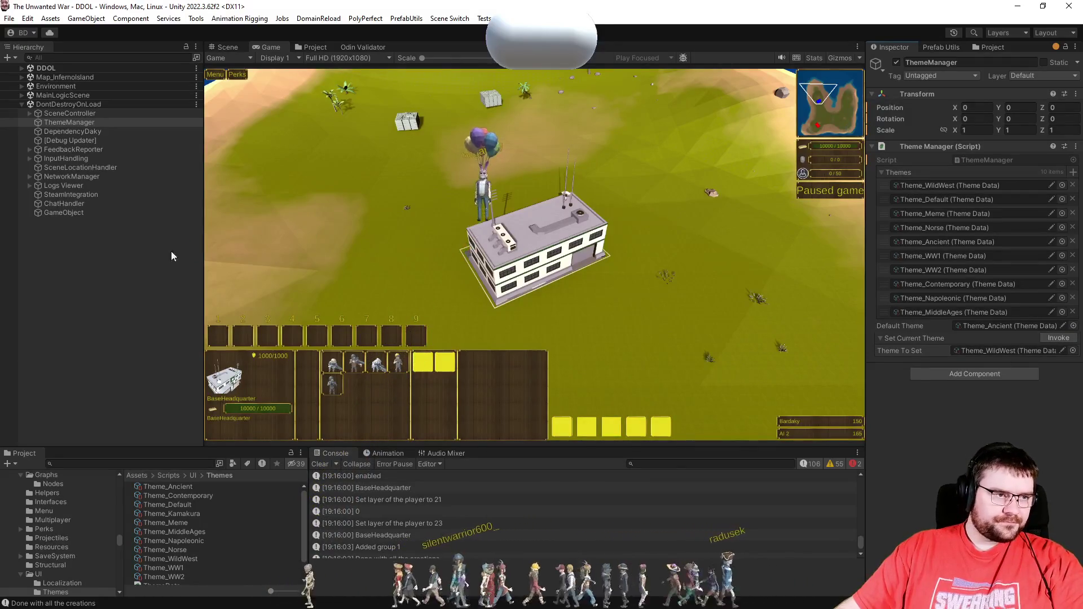
# Step: Brighten the green of Theme_WildWest's Progress Bar Colour
pyautogui.click(181, 559)
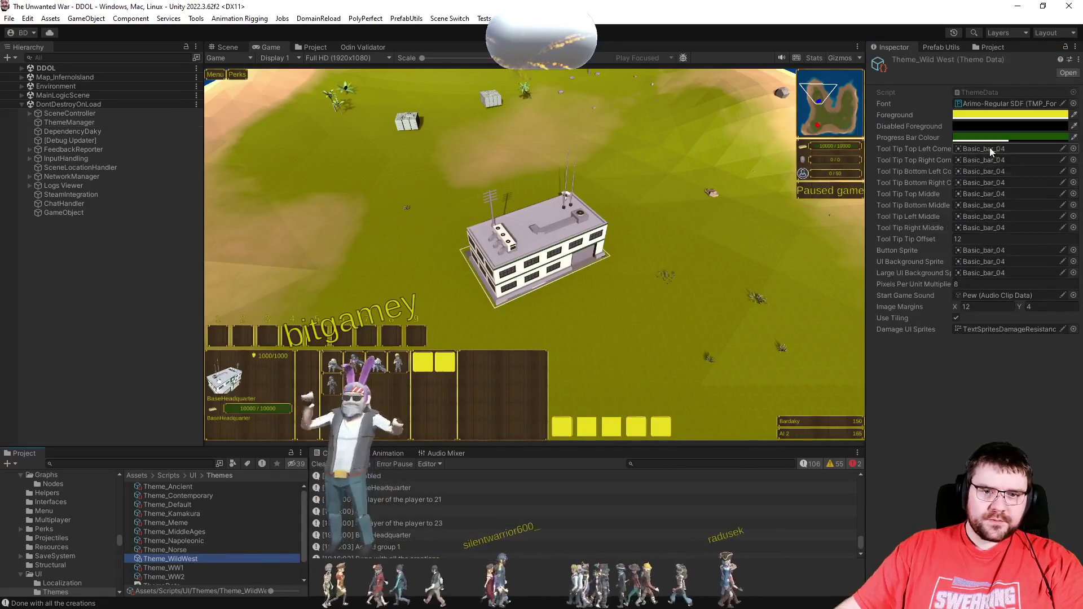
pyautogui.click(1019, 137)
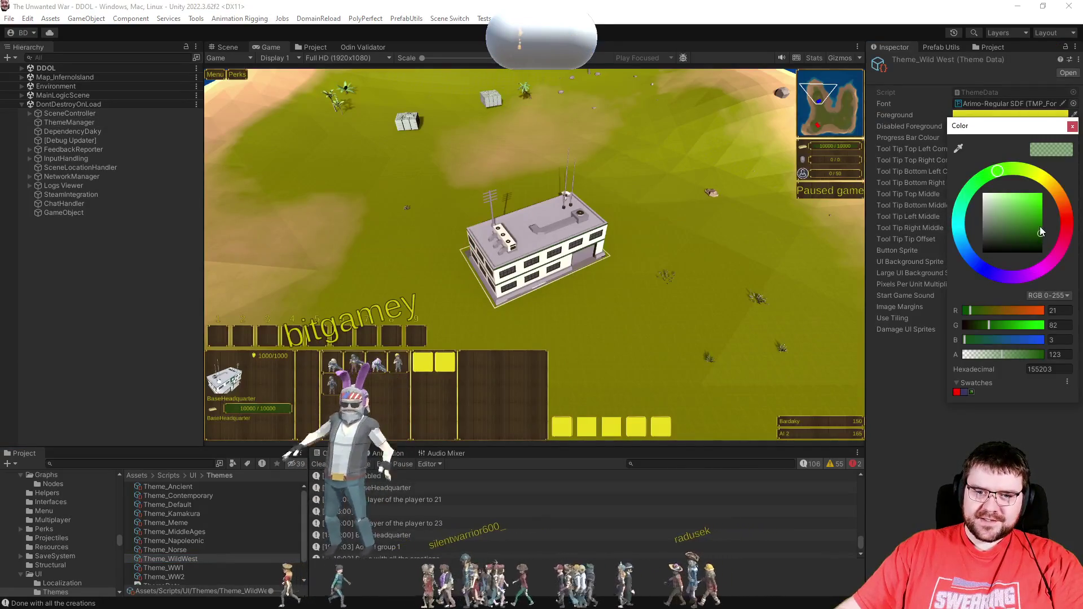
pyautogui.click(1040, 226)
pyautogui.click(1071, 125)
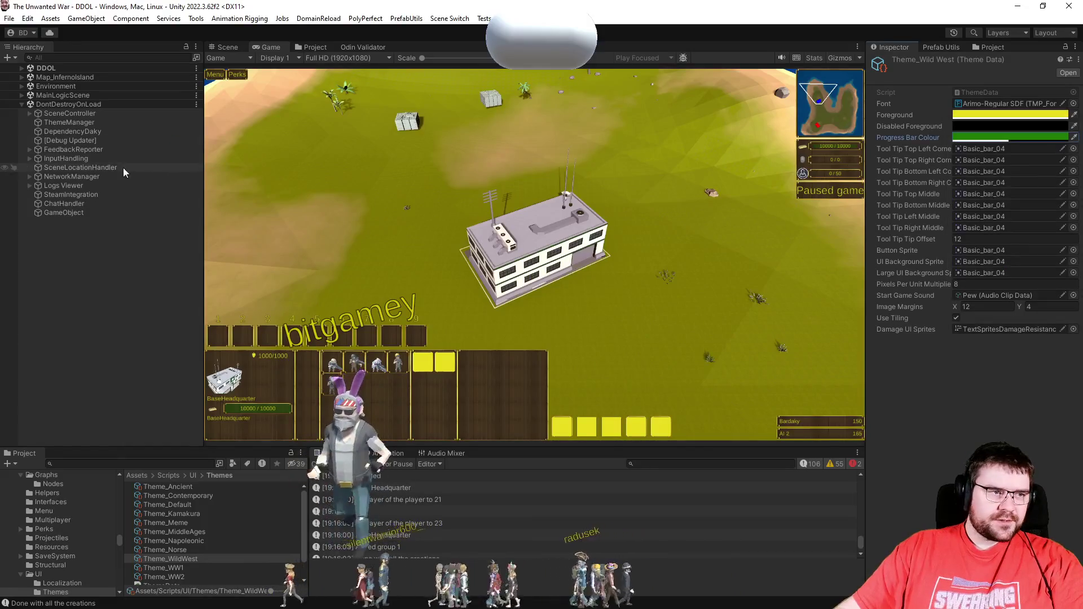
# Step: Select the headquarters and apply Theme_Norse through ThemeManager
pyautogui.click(72, 123)
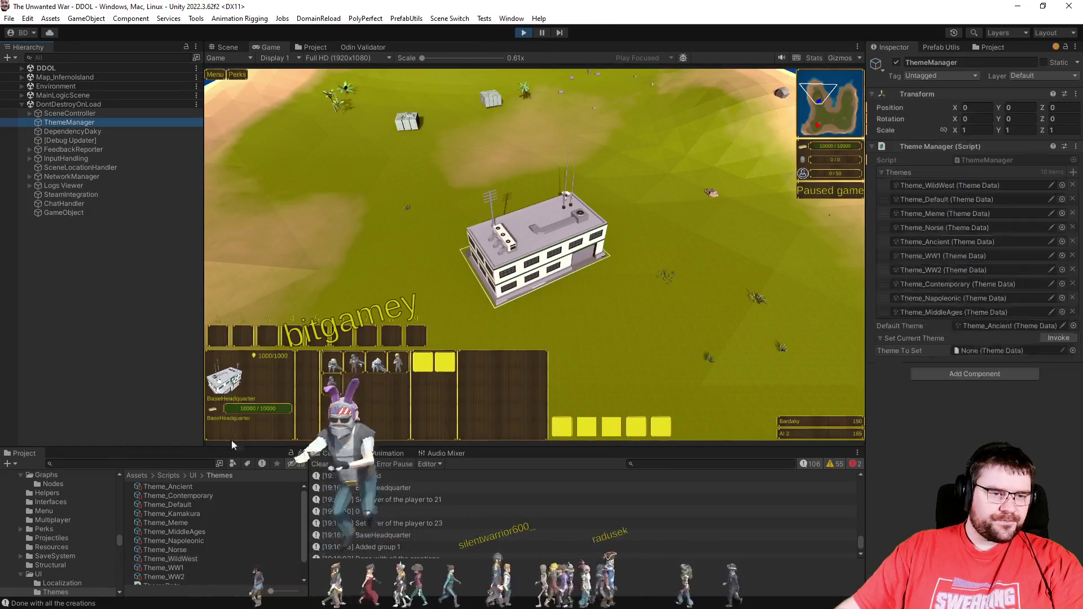
pyautogui.moveTo(455, 200); pyautogui.dragTo(653, 365)
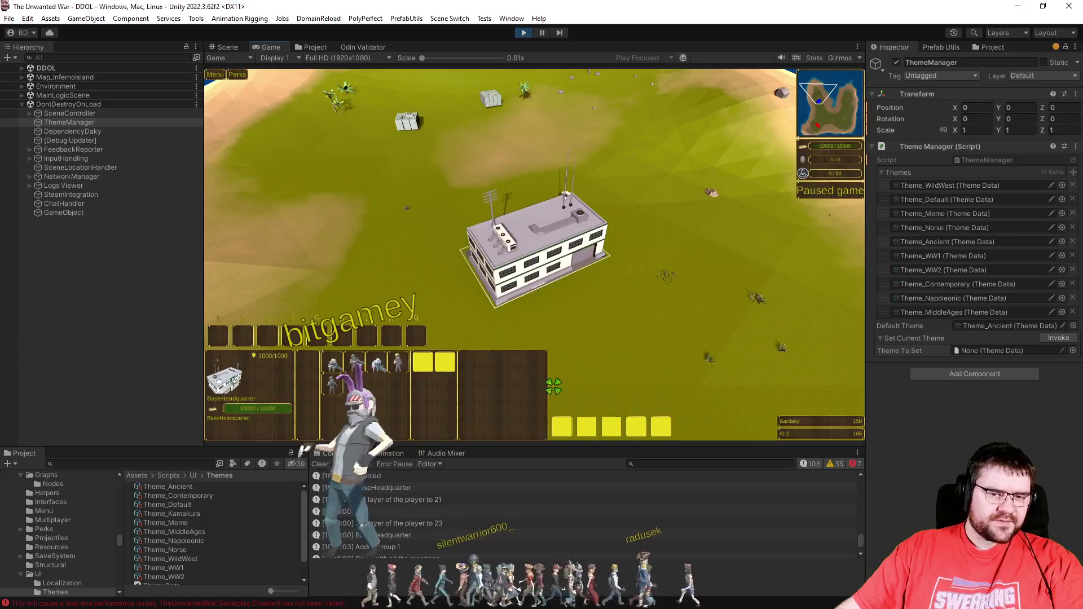
pyautogui.moveTo(1026, 374); pyautogui.dragTo(1043, 351)
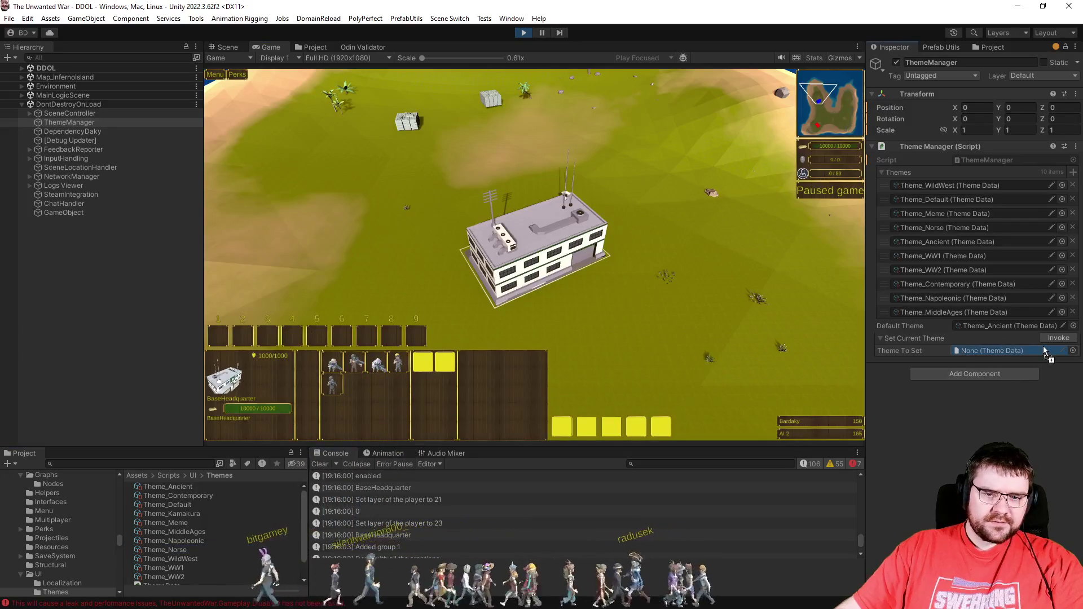
pyautogui.click(1052, 338)
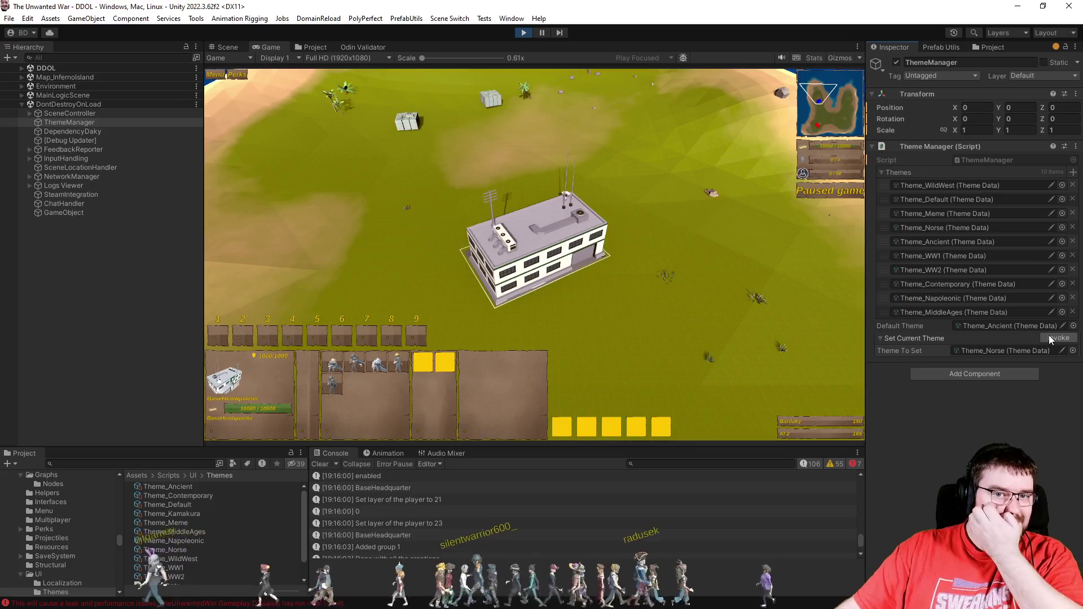
# Step: Apply Theme_WW1, then Theme_WW2, and show Theme_WW2's theme data
pyautogui.moveTo(163, 568)
pyautogui.mouseDown()
pyautogui.moveTo(564, 452)
pyautogui.moveTo(1004, 351)
pyautogui.mouseUp()
pyautogui.click(1052, 338)
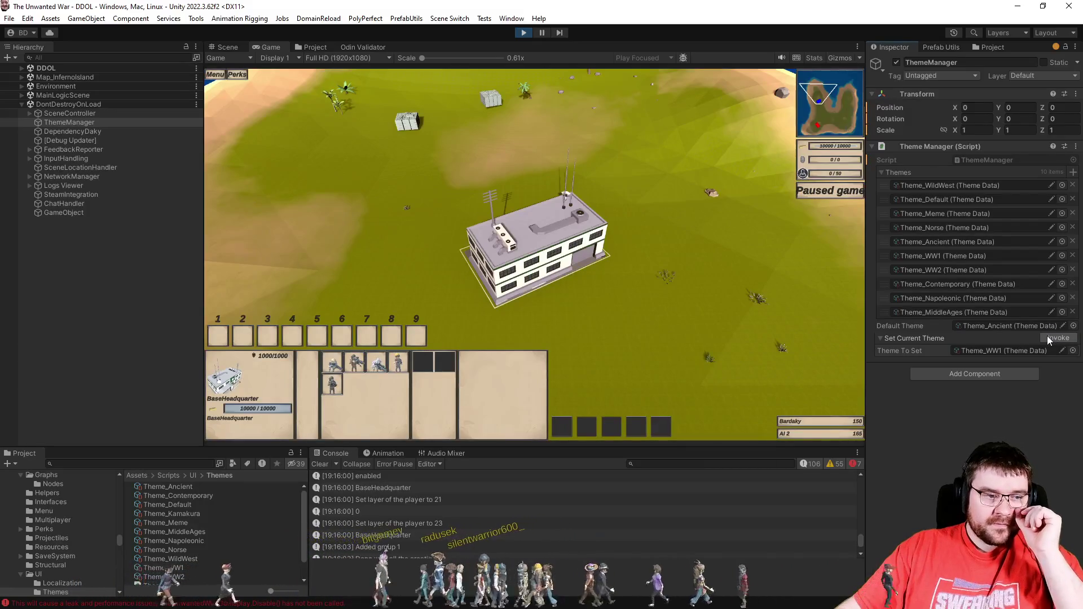
pyautogui.moveTo(192, 560)
pyautogui.mouseDown()
pyautogui.moveTo(931, 396)
pyautogui.moveTo(1026, 351)
pyautogui.mouseUp()
pyautogui.click(1052, 338)
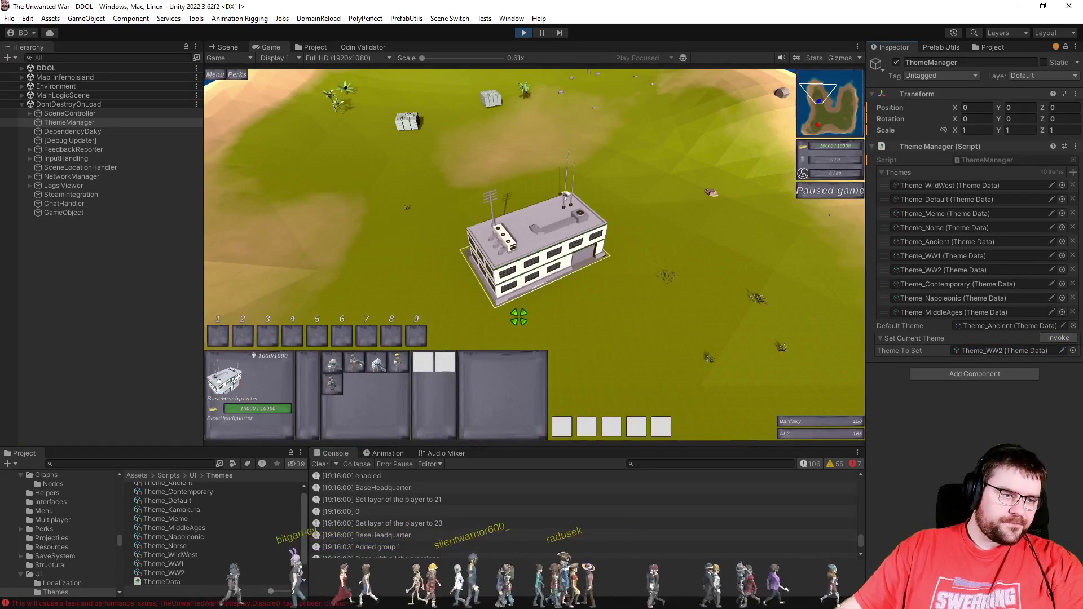
pyautogui.click(164, 573)
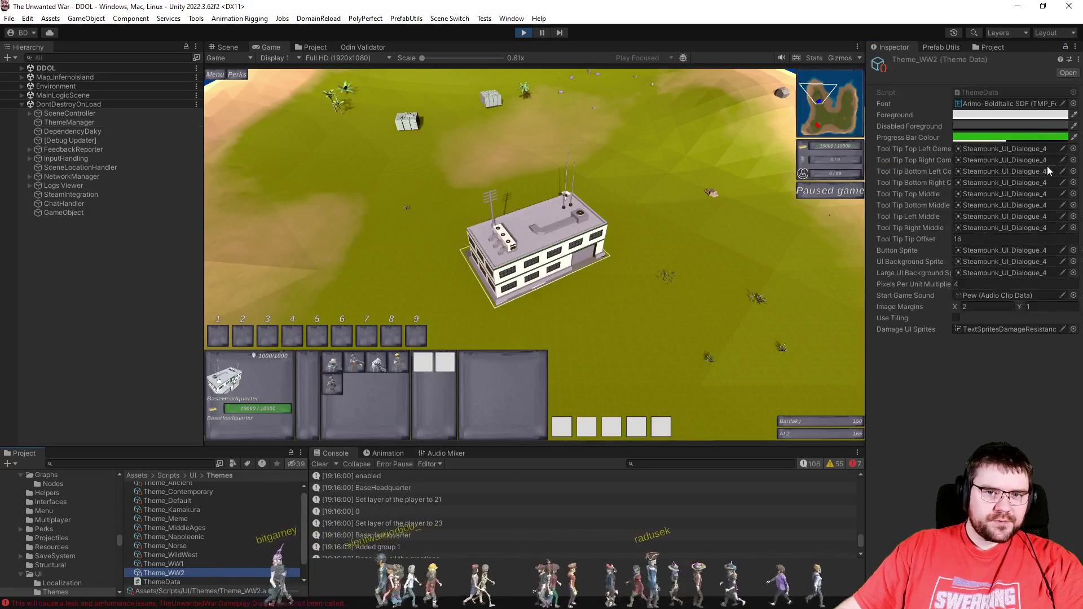
# Step: Pick a darker green for Theme_WW2's Progress Bar Colour
pyautogui.click(1032, 137)
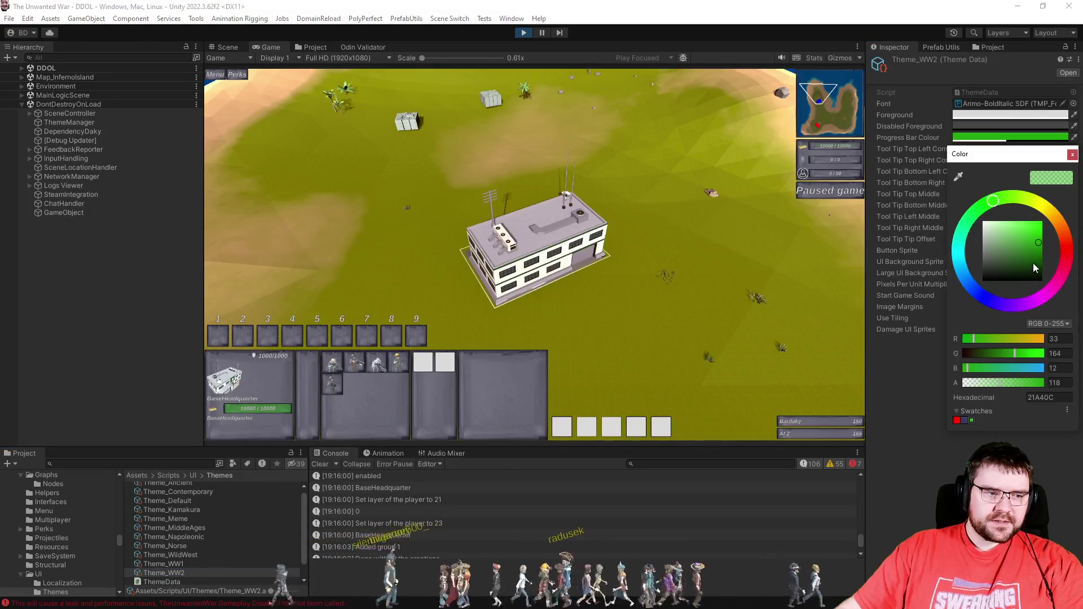
pyautogui.click(1039, 251)
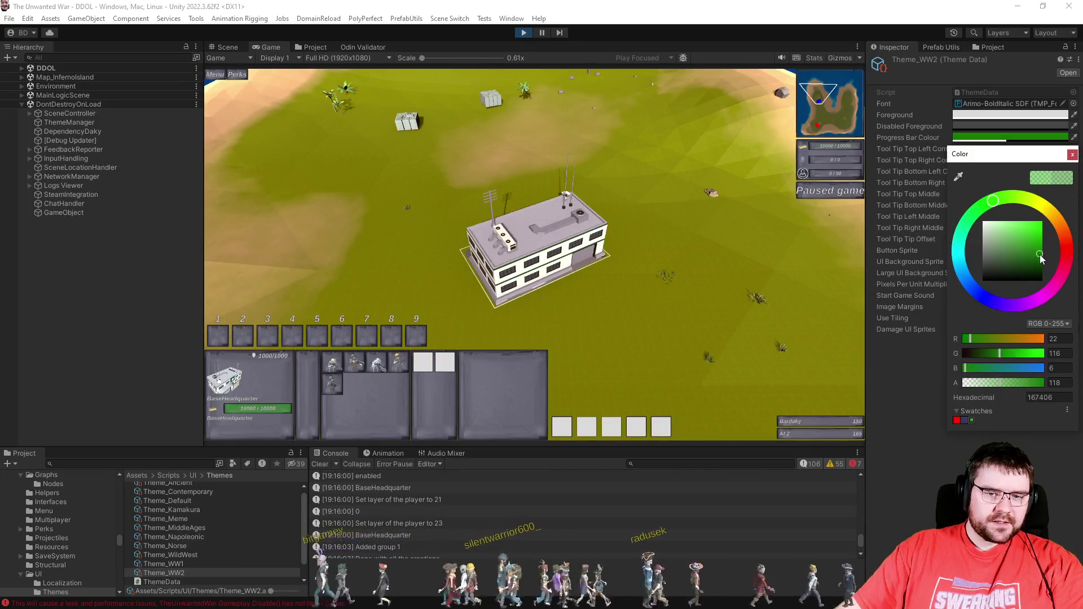
pyautogui.click(1071, 156)
# Step: Apply Theme_Meme, then Theme_WW2, via ThemeManager, check the headquarters, and stop Play mode
pyautogui.click(69, 123)
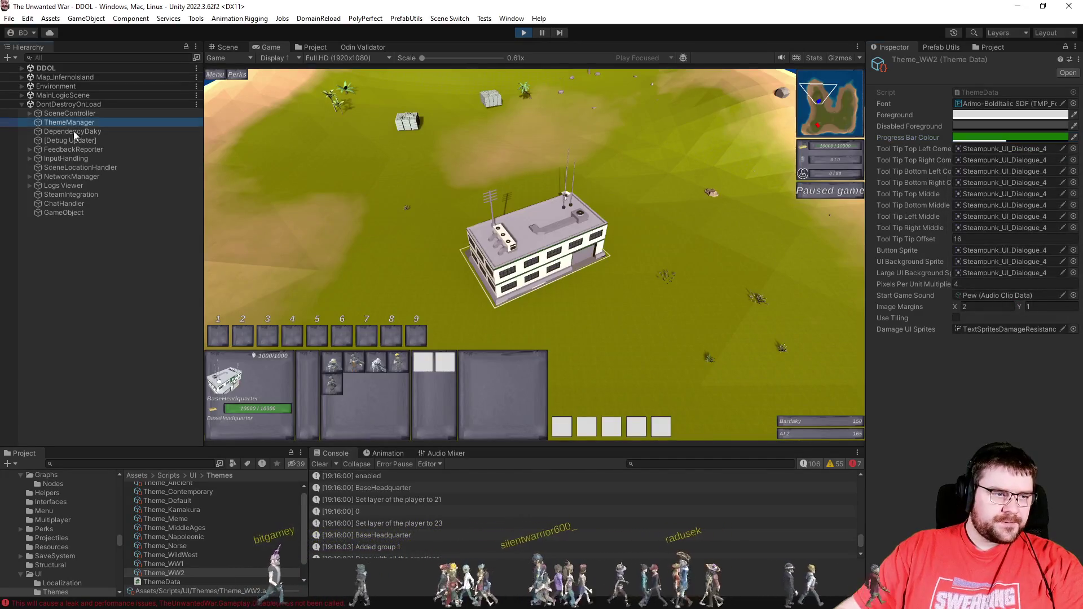
pyautogui.moveTo(165, 518)
pyautogui.mouseDown()
pyautogui.moveTo(282, 508)
pyautogui.moveTo(790, 384)
pyautogui.moveTo(985, 350)
pyautogui.mouseUp()
pyautogui.click(1052, 338)
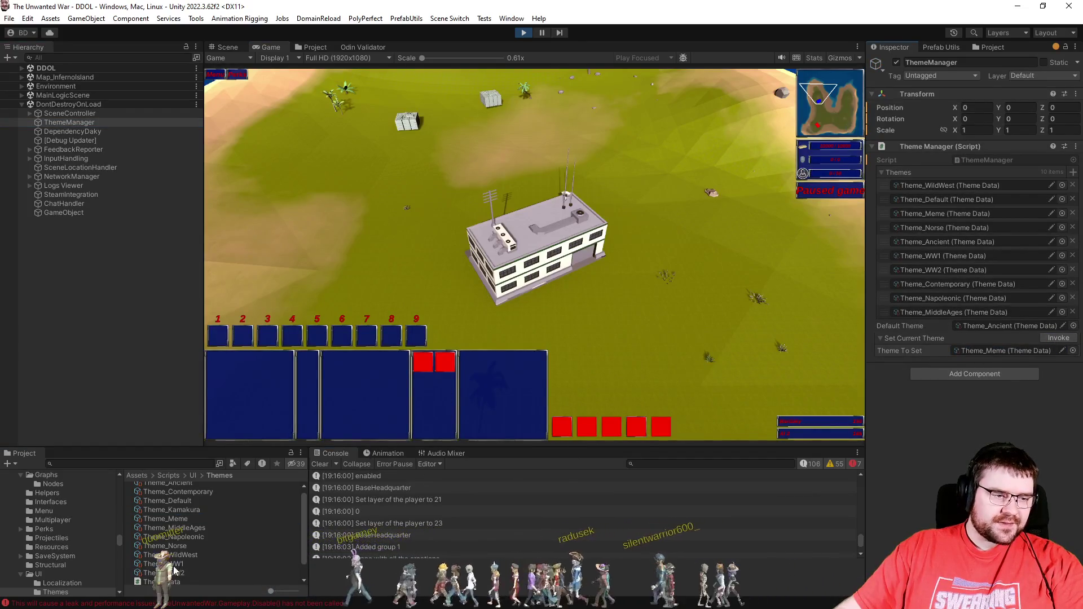
pyautogui.moveTo(1034, 345); pyautogui.dragTo(1004, 350)
pyautogui.click(1058, 338)
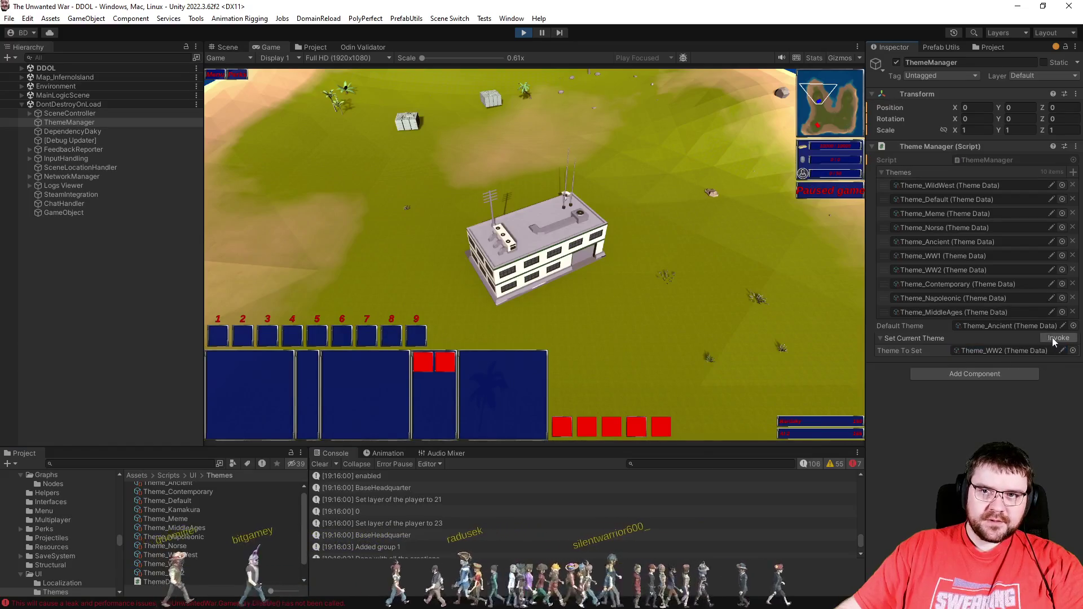
pyautogui.click(491, 240)
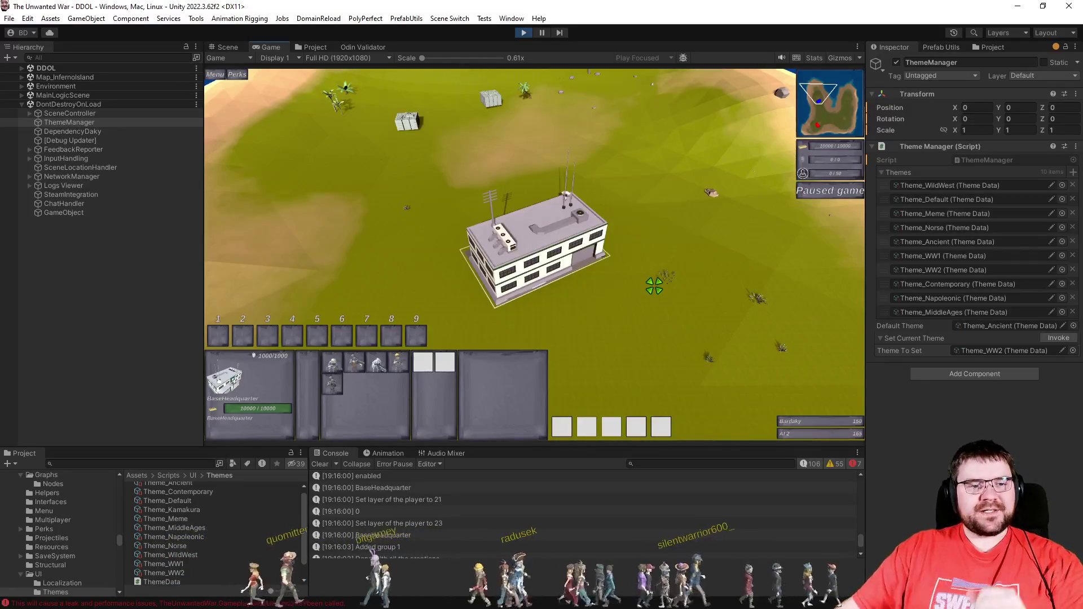
pyautogui.click(524, 33)
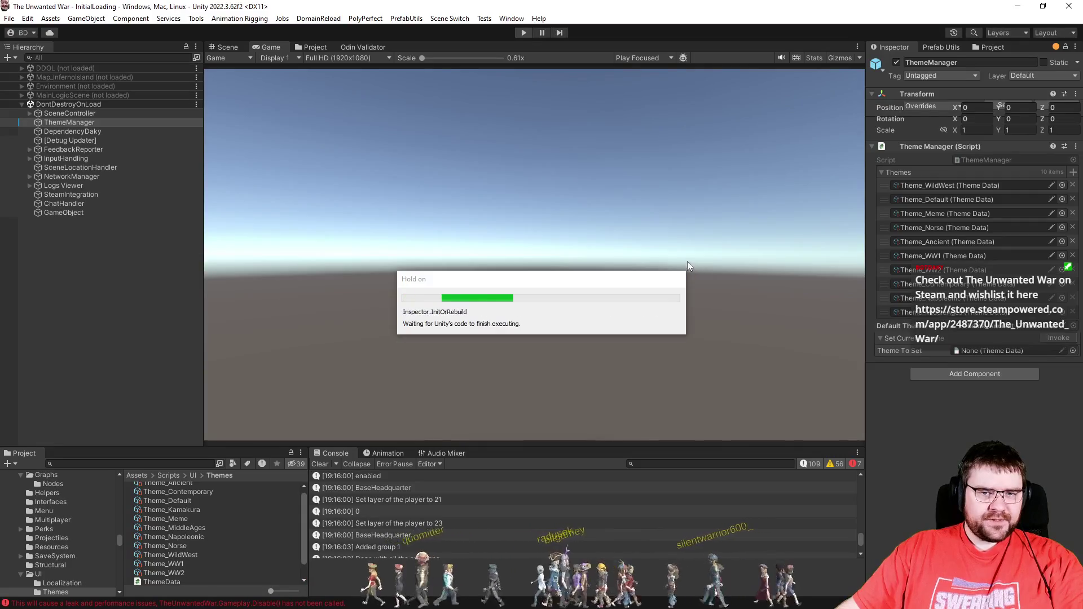
# Step: Clear the Console log and show the Assets/Scenes/Development folder in the Project window
pyautogui.click(150, 262)
pyautogui.click(452, 225)
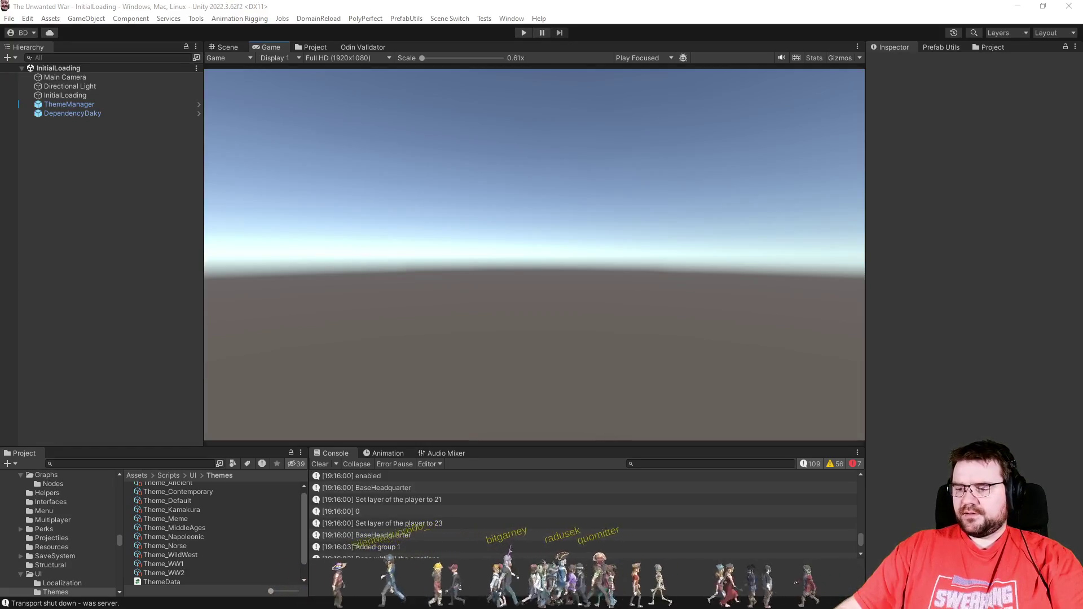
pyautogui.click(327, 464)
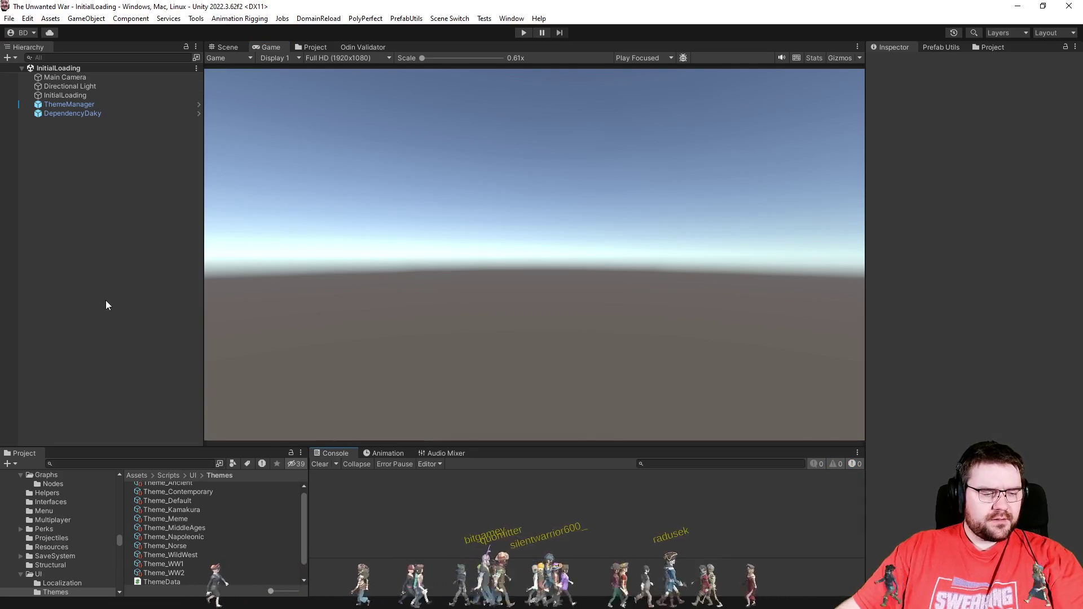
pyautogui.click(313, 47)
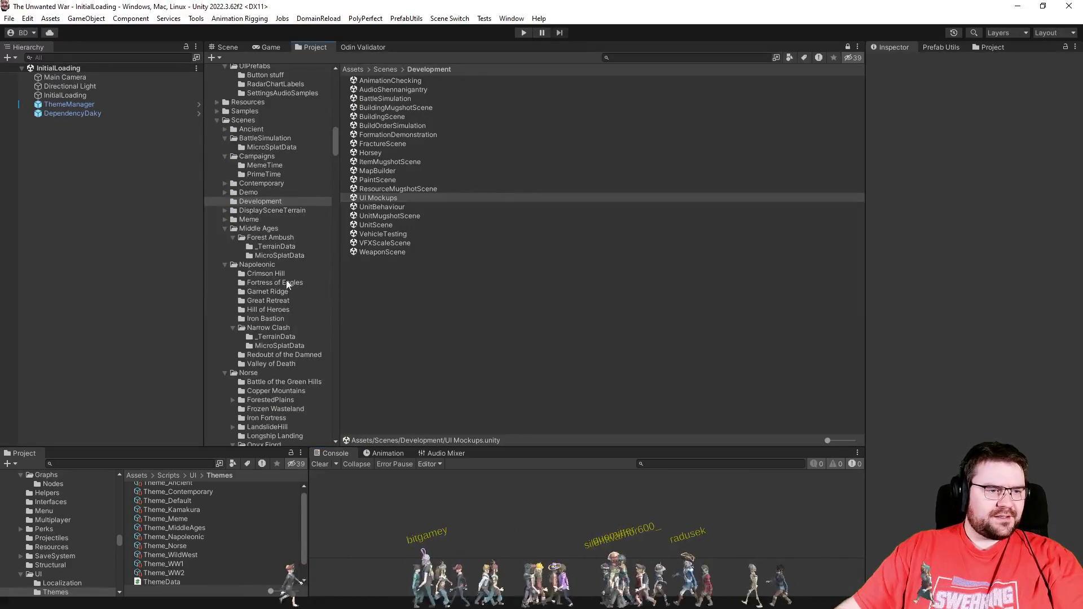
# Step: Open the Contemporary faction's graph_BuildOrder_Military in the custom graph window
pyautogui.scroll(-15, 280, 263)
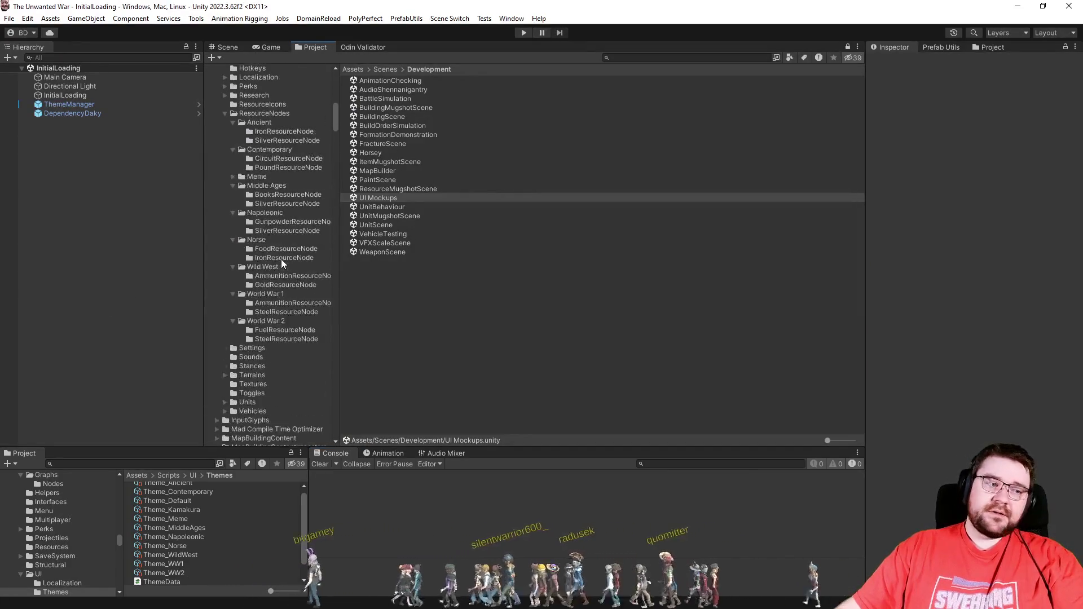
pyautogui.click(226, 249)
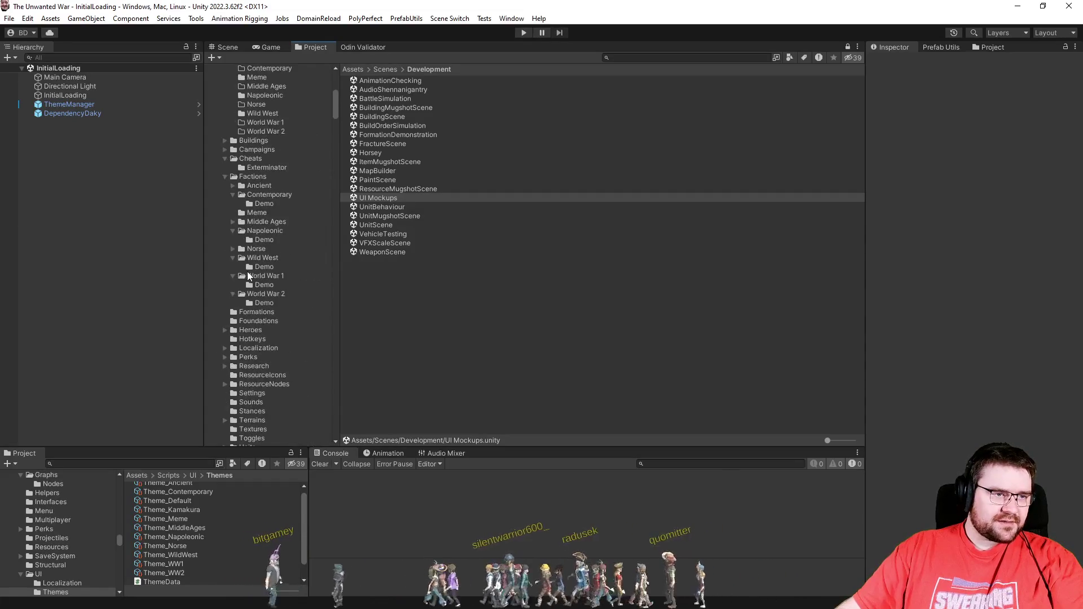
pyautogui.click(265, 194)
pyautogui.scroll(-5, 433, 364)
pyautogui.click(420, 349)
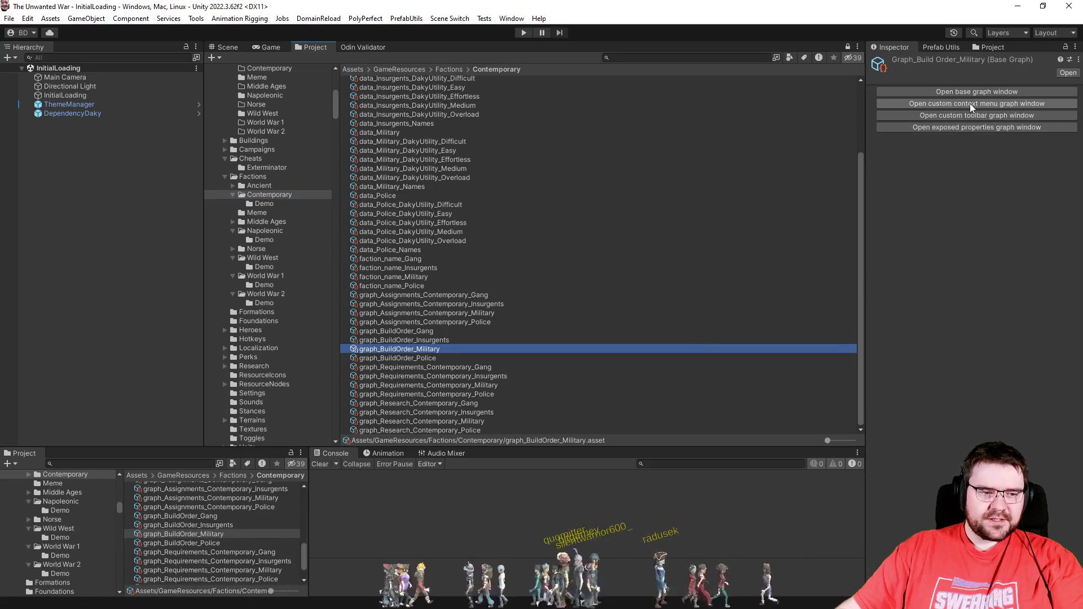
pyautogui.click(969, 103)
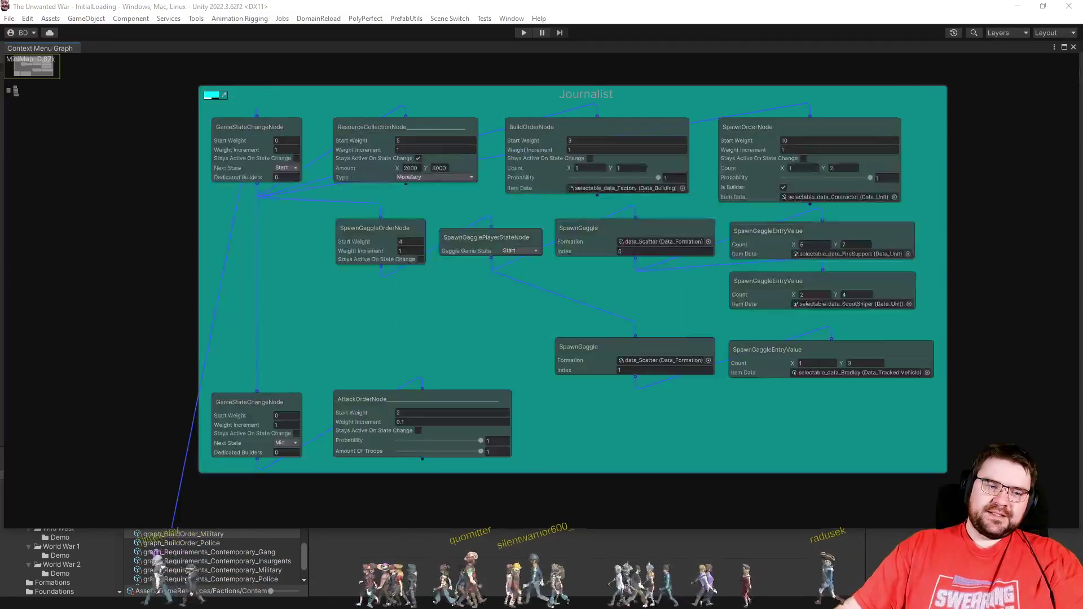
# Step: Ping selectable_data_Bradley from the graph node, then restore and float the graph window
pyautogui.click(861, 373)
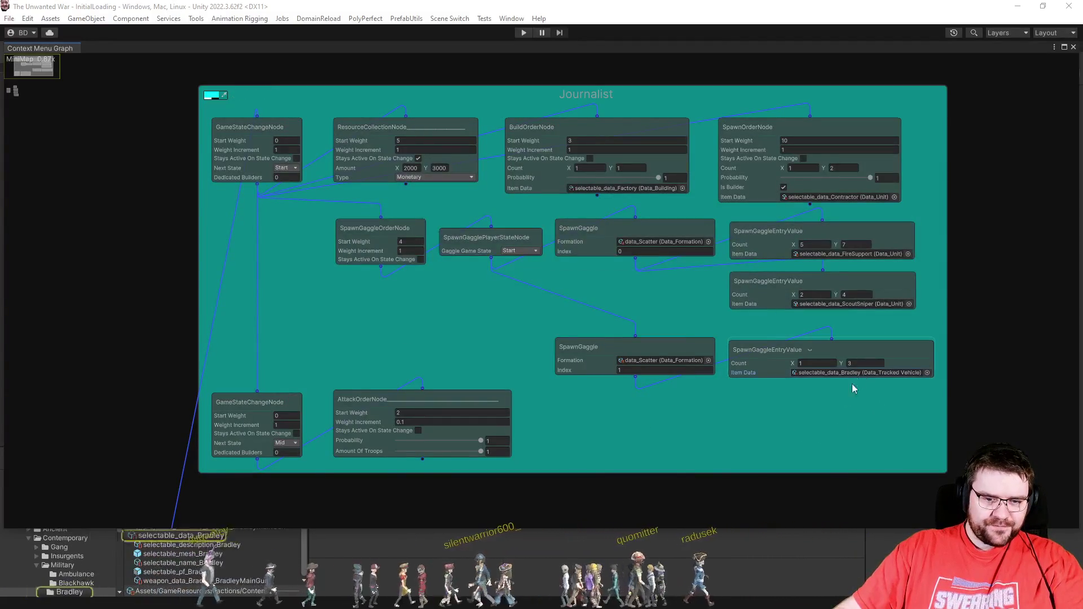
pyautogui.click(177, 537)
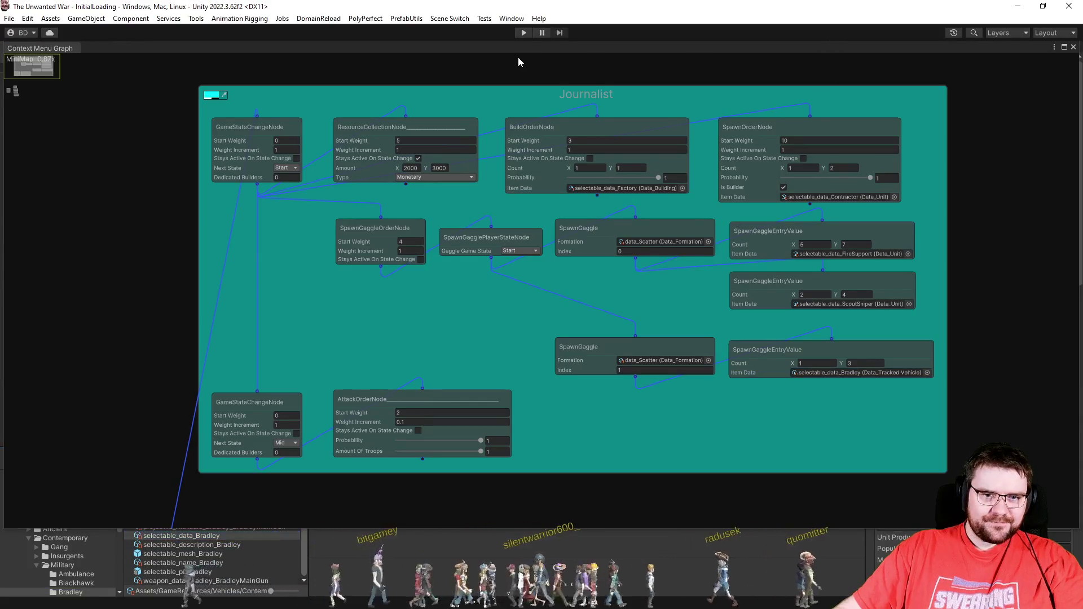
pyautogui.hotkey('shift', 'space')
pyautogui.moveTo(555, 66)
pyautogui.mouseDown()
pyautogui.moveTo(370, 29)
pyautogui.moveTo(455, 19)
pyautogui.moveTo(437, 4)
pyautogui.moveTo(431, 16)
pyautogui.moveTo(590, 56)
pyautogui.mouseUp()
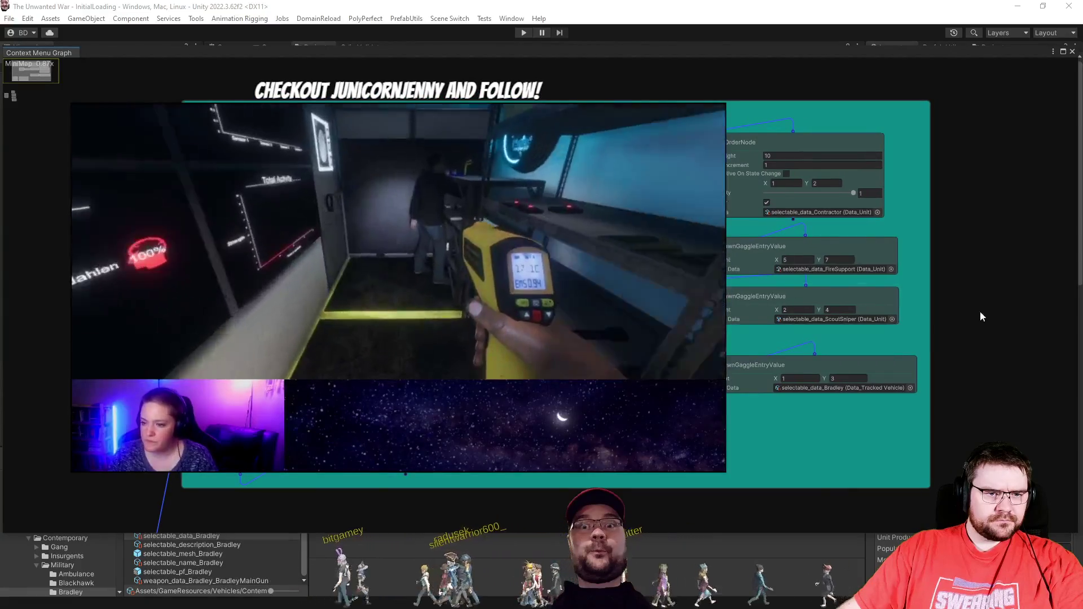
# Step: Close the floating Context Menu Graph window and show the Prefab Utils panel and its faction tools
pyautogui.click(1072, 51)
pyautogui.click(952, 48)
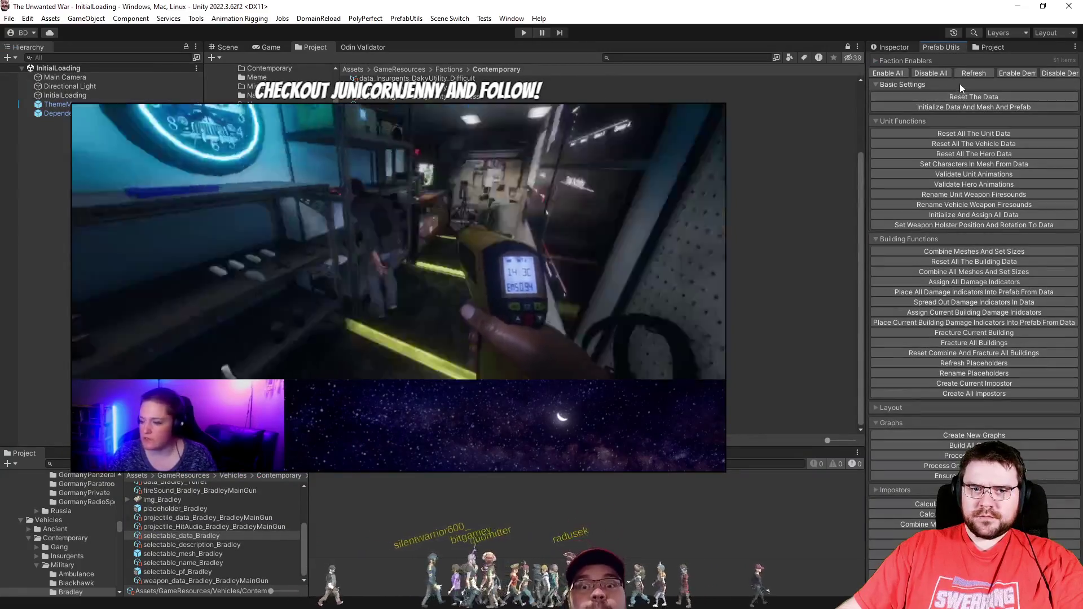
pyautogui.click(910, 62)
pyautogui.click(913, 62)
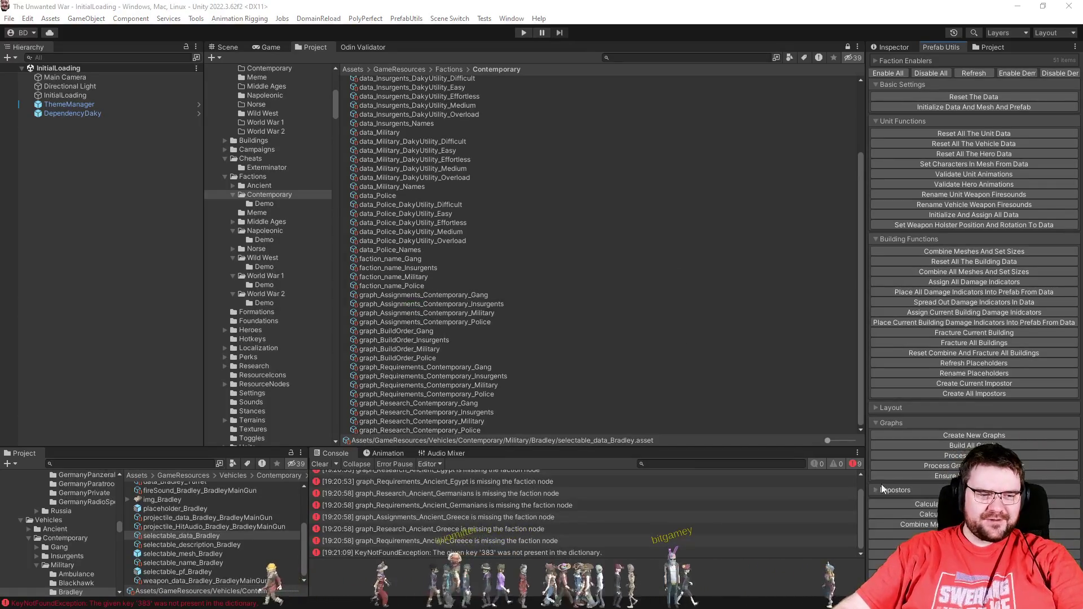
# Step: Clear the console errors, reprocess all faction graphs with Process Graphs, and enter Play mode
pyautogui.click(320, 463)
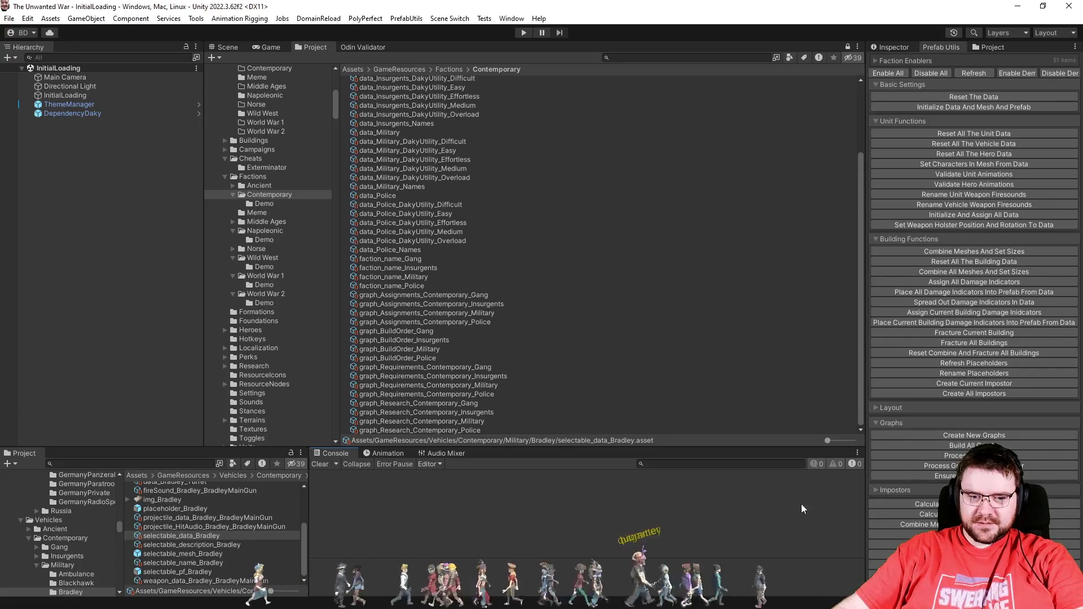
pyautogui.click(946, 466)
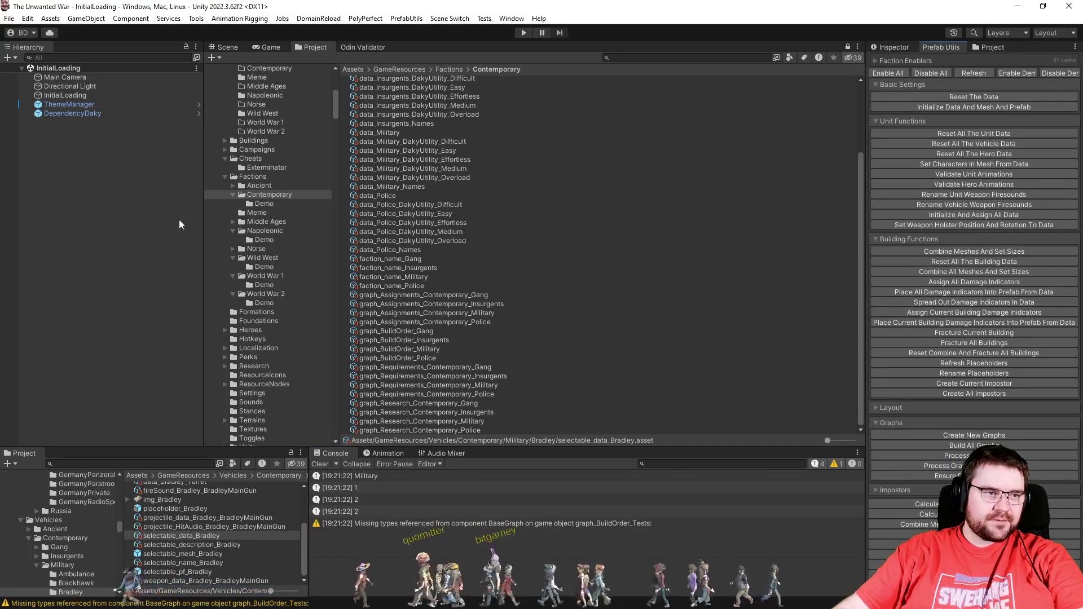
pyautogui.click(523, 32)
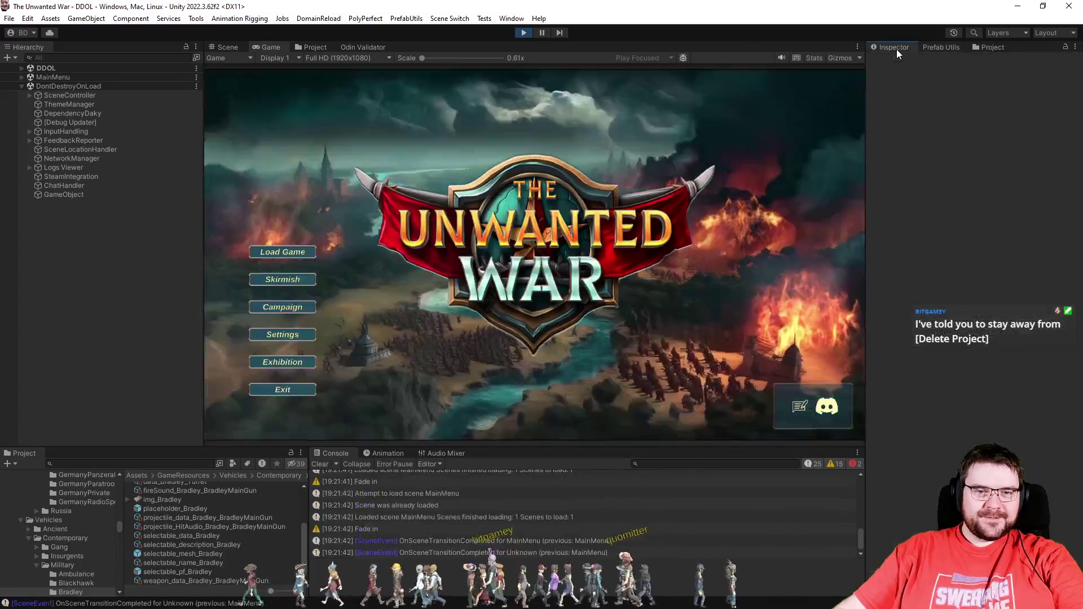
# Step: Start a skirmish against PC - Effortless in slot 2, with Map Explored Full and weather off
pyautogui.click(527, 285)
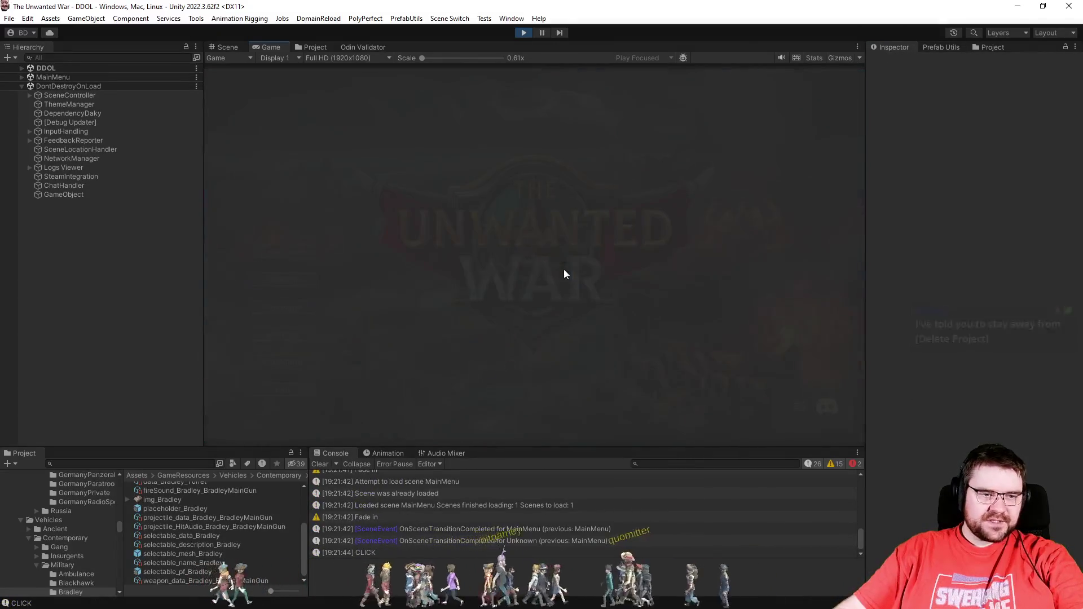
pyautogui.click(499, 144)
pyautogui.click(496, 193)
pyautogui.click(537, 351)
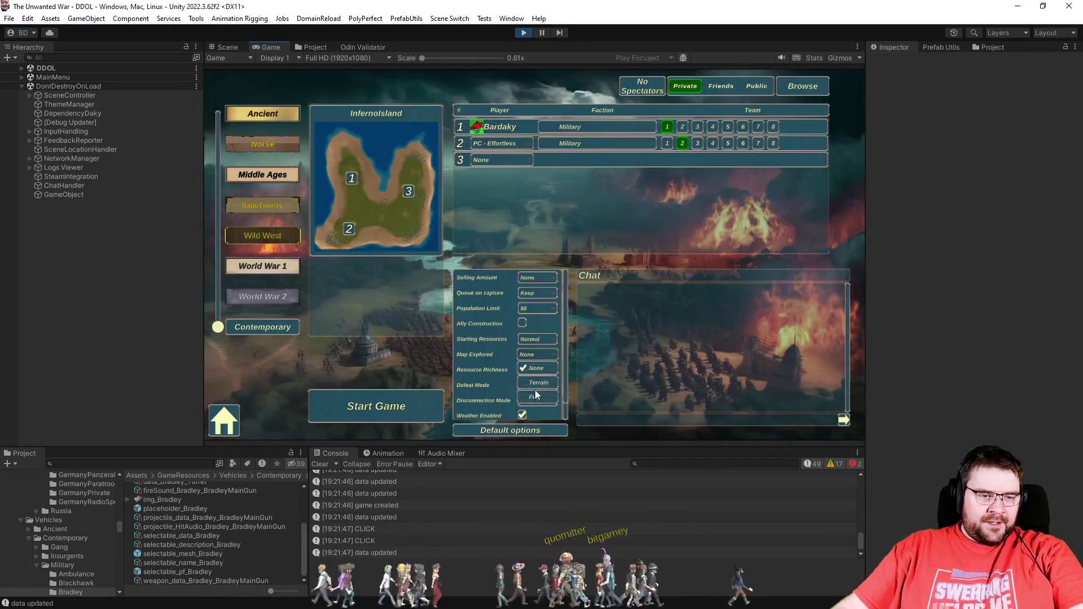
pyautogui.click(534, 389)
pyautogui.click(523, 414)
pyautogui.click(433, 405)
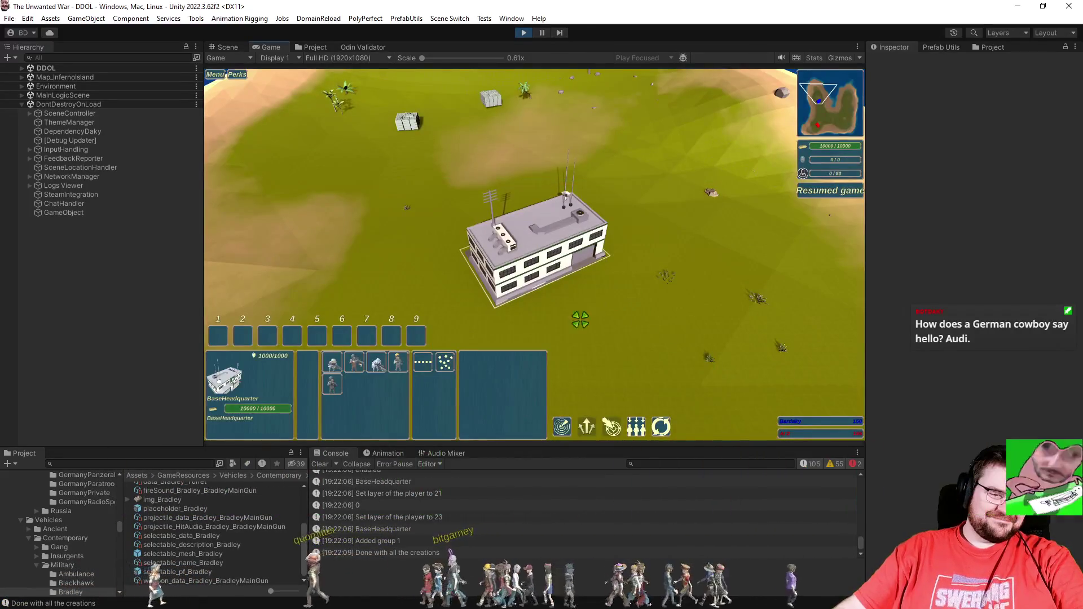
# Step: Queue several Grenadiers for training
pyautogui.click(354, 363)
pyautogui.click(355, 363)
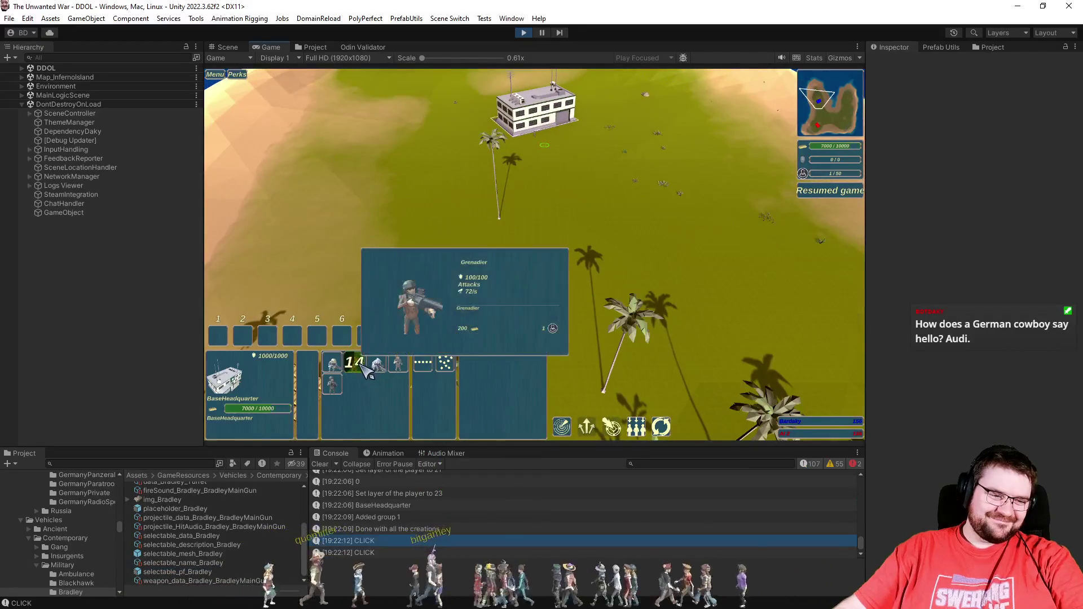
pyautogui.click(362, 365)
pyautogui.click(361, 365)
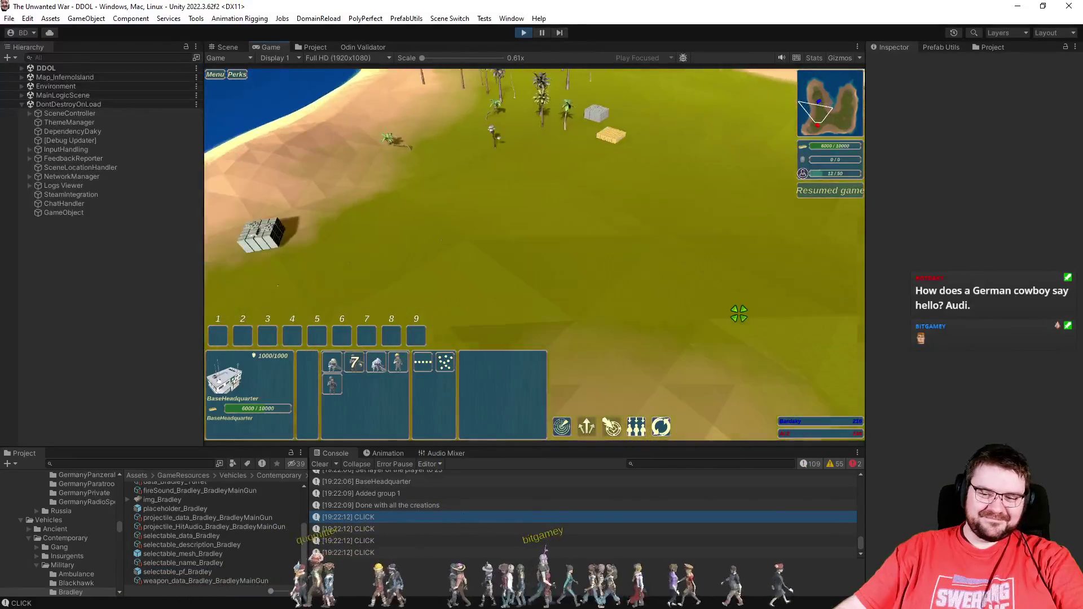
# Step: Centre the camera on the headquarters, zoom in, and orbit toward the new factory
pyautogui.click(725, 310)
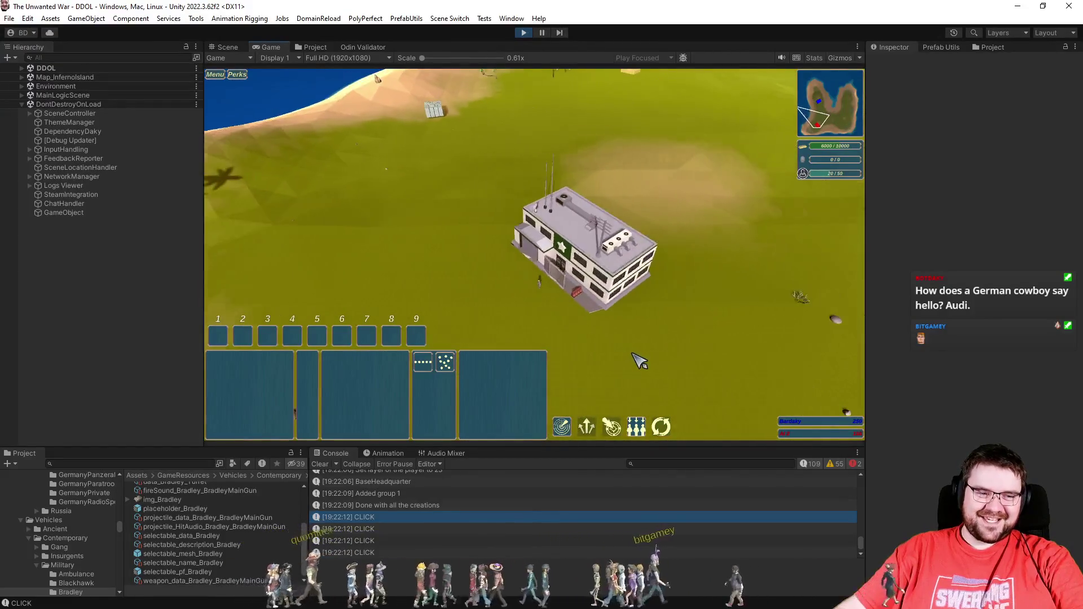
pyautogui.scroll(3, 637, 361)
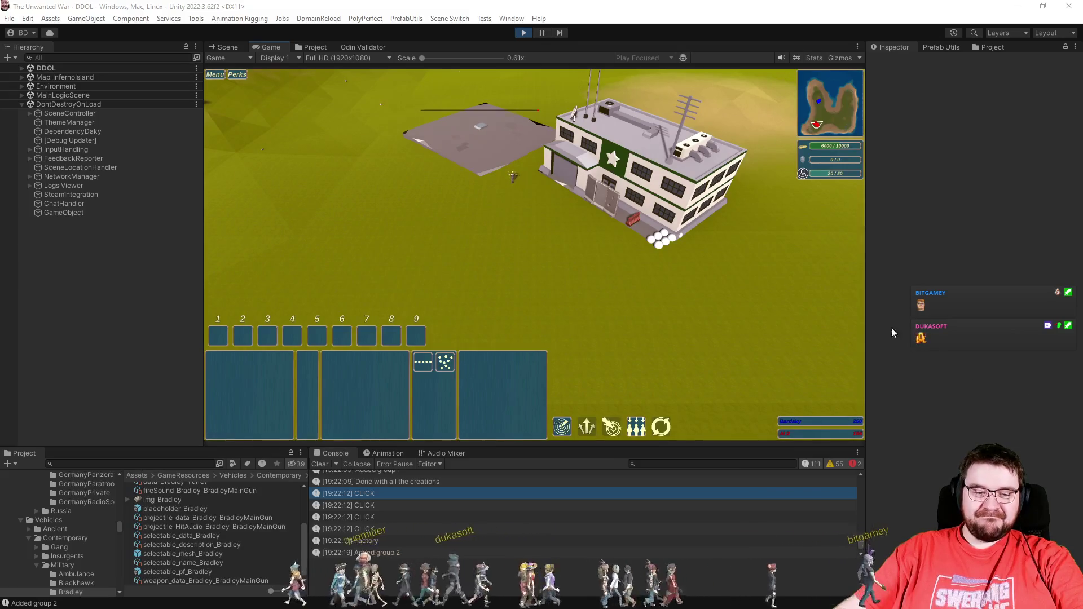
pyautogui.scroll(2, 749, 315)
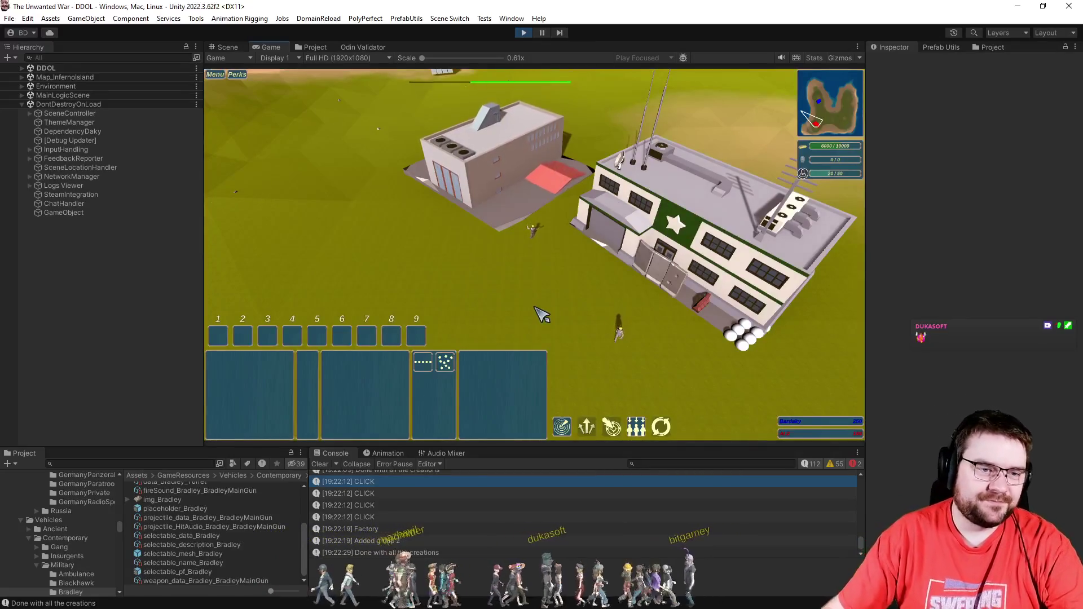
pyautogui.press('e')
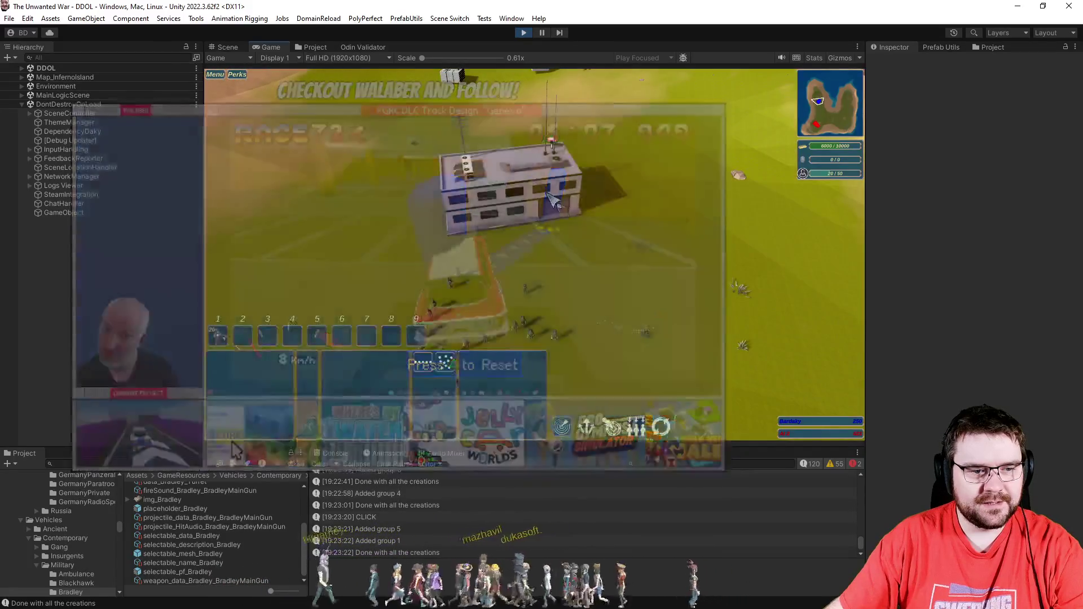
# Step: Queue a unit at the headquarters and place a Factory foundation on the grass
pyautogui.click(398, 362)
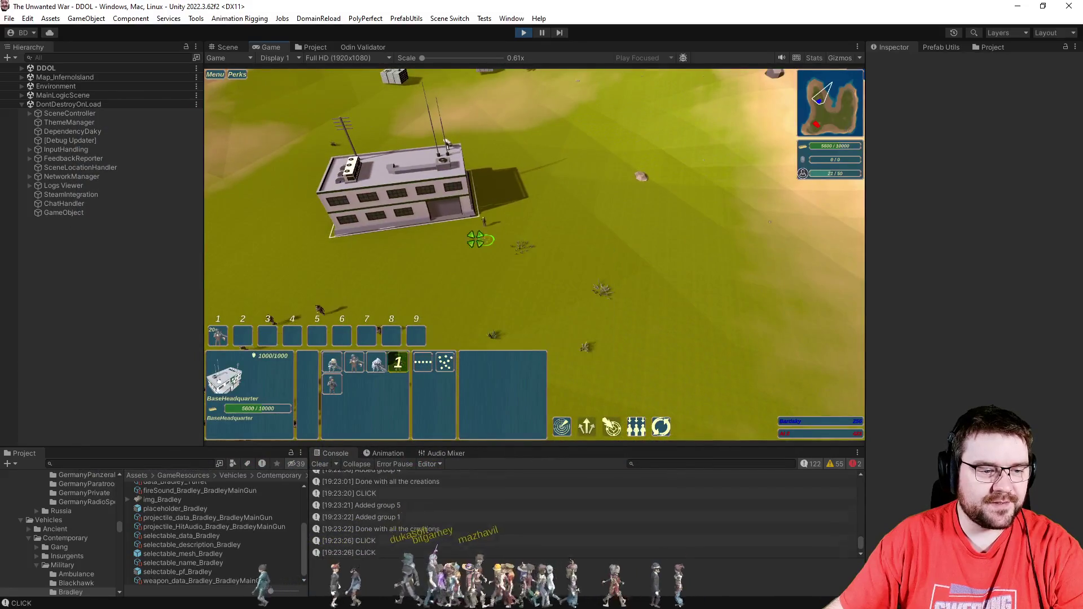
pyautogui.moveTo(539, 258); pyautogui.dragTo(468, 217)
pyautogui.click(376, 429)
pyautogui.click(598, 277)
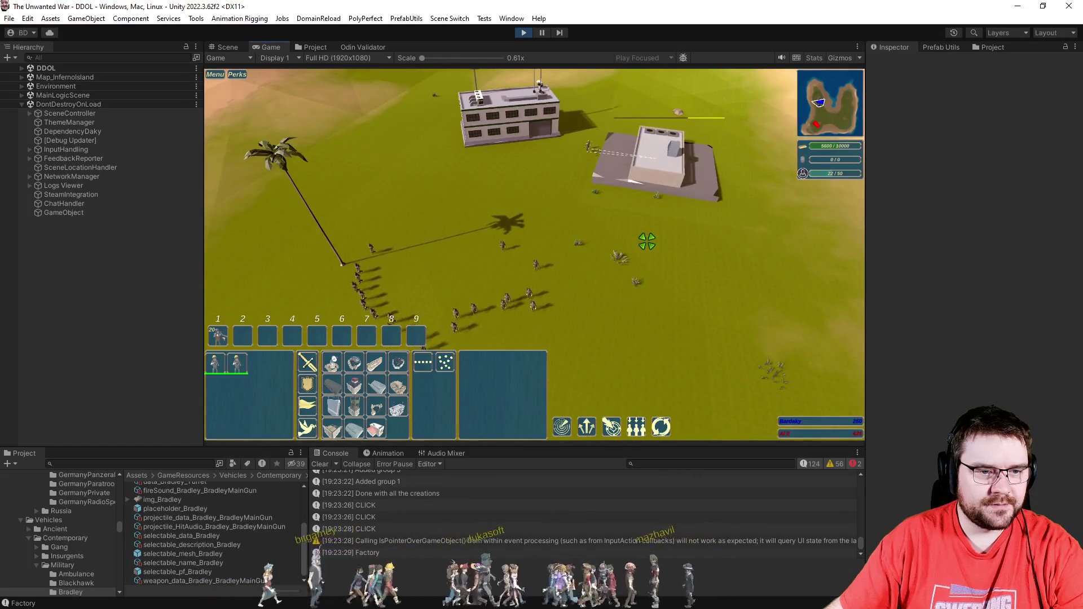
pyautogui.click(647, 241)
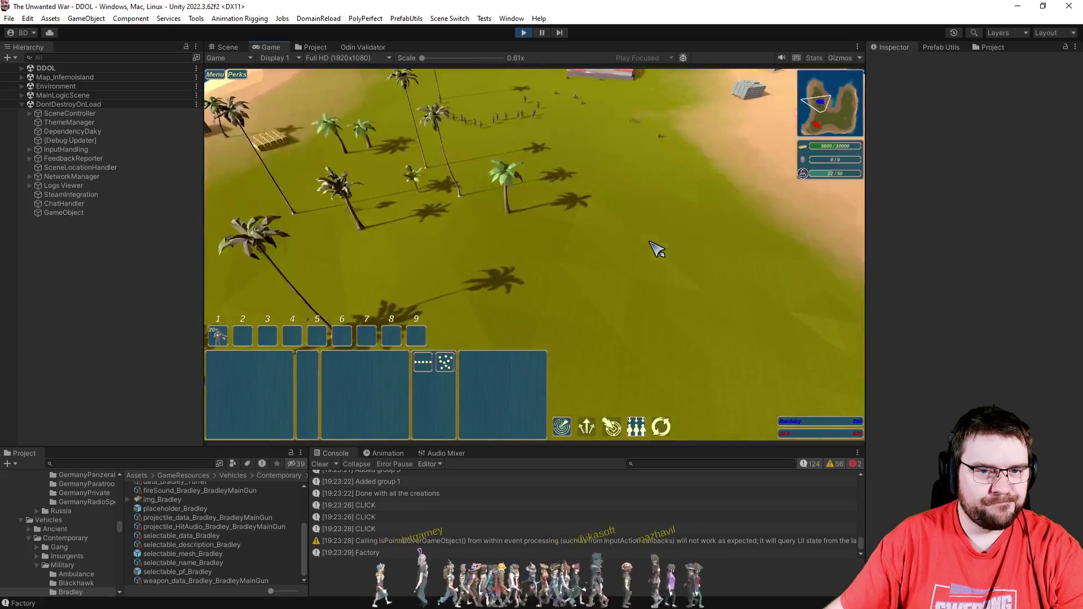
# Step: Order M1 Abrams tanks from the factory and assign four of them to control group 2
pyautogui.scroll(5, 648, 247)
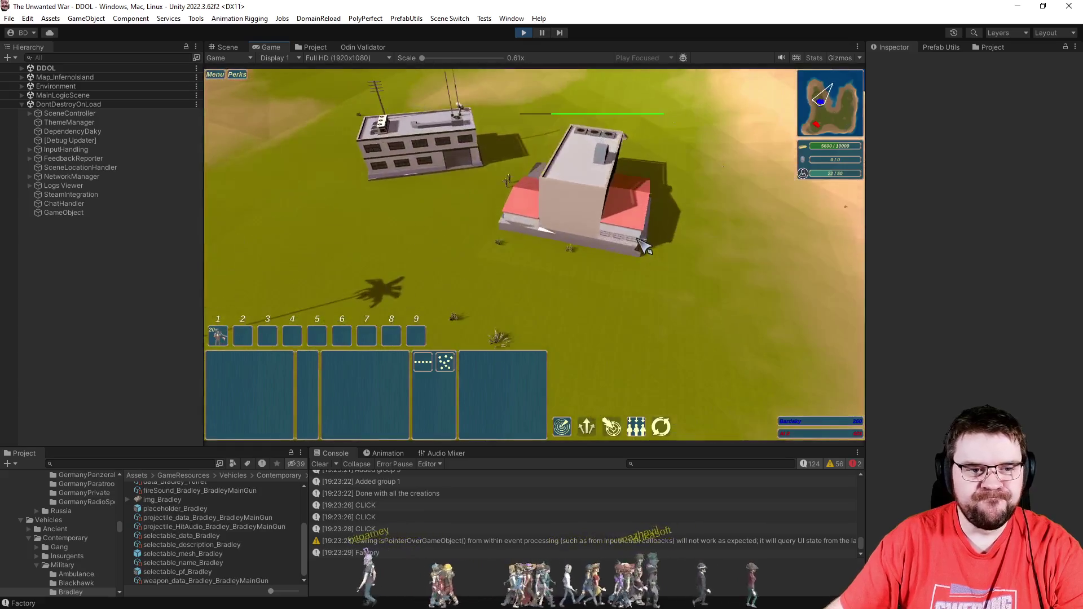
pyautogui.click(602, 234)
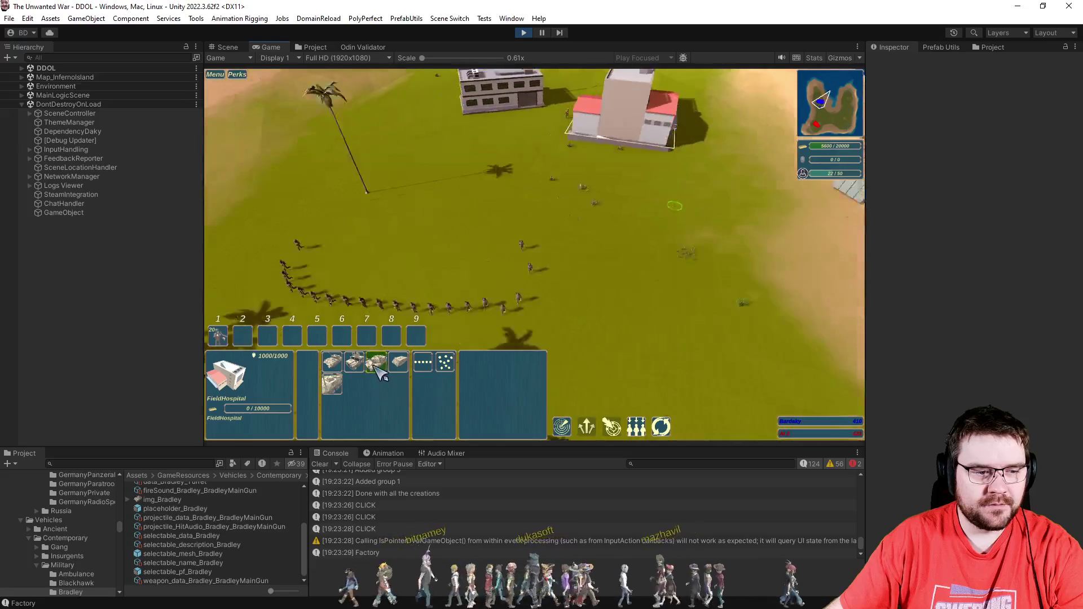
pyautogui.click(381, 367)
pyautogui.press('1')
pyautogui.press('1')
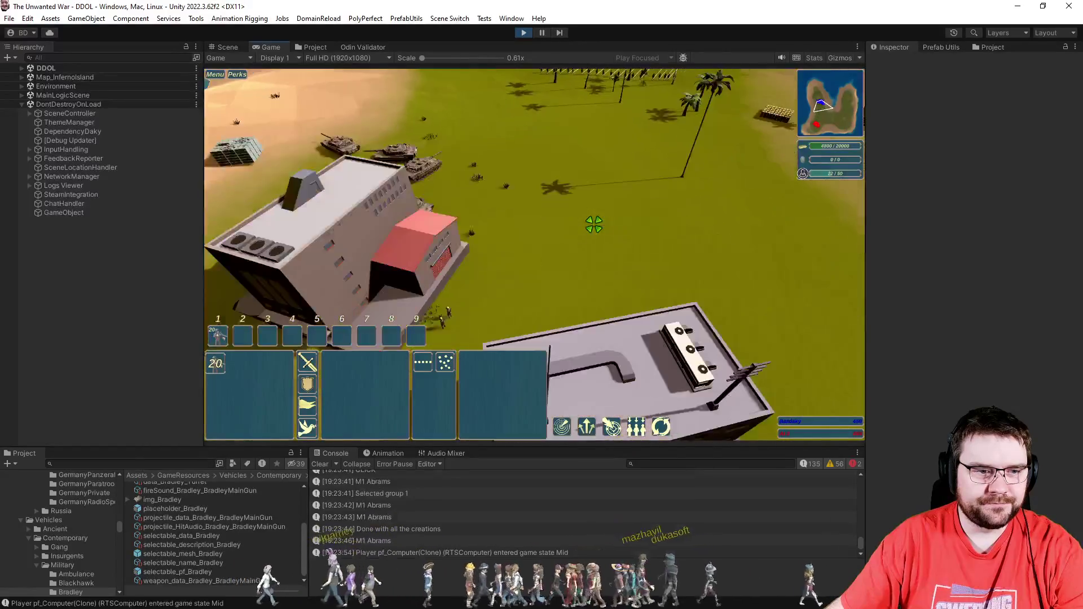
pyautogui.moveTo(349, 156); pyautogui.dragTo(756, 391)
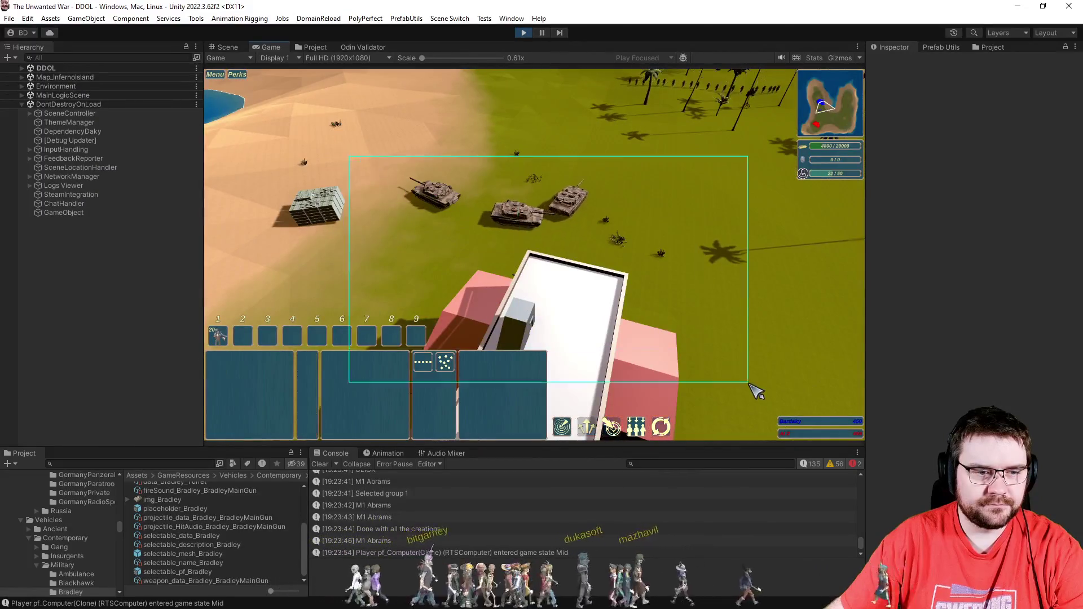
pyautogui.hotkey('ctrl', '2')
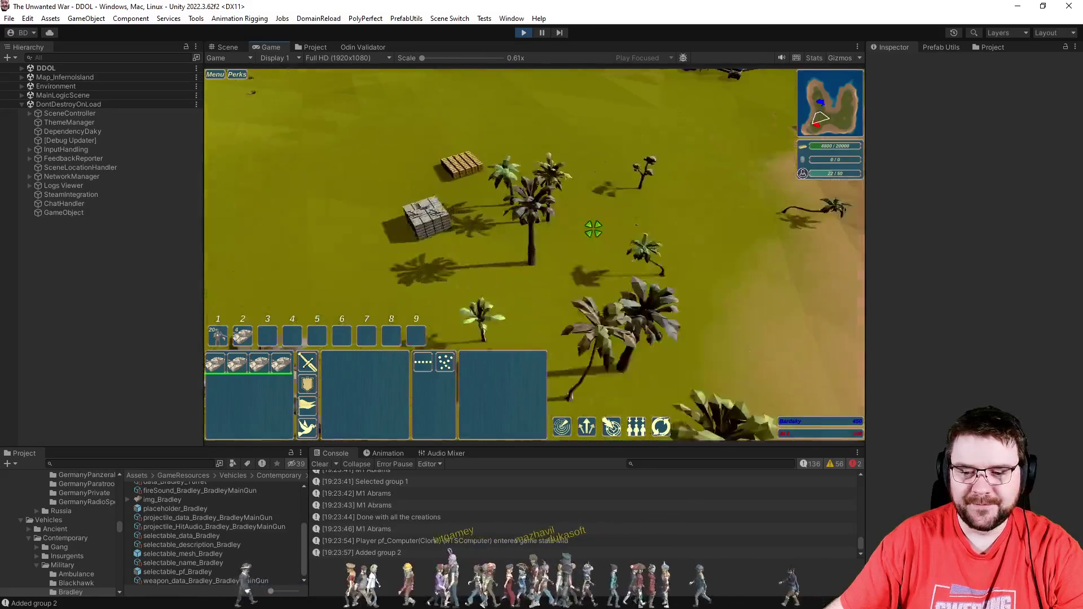
pyautogui.click(568, 273)
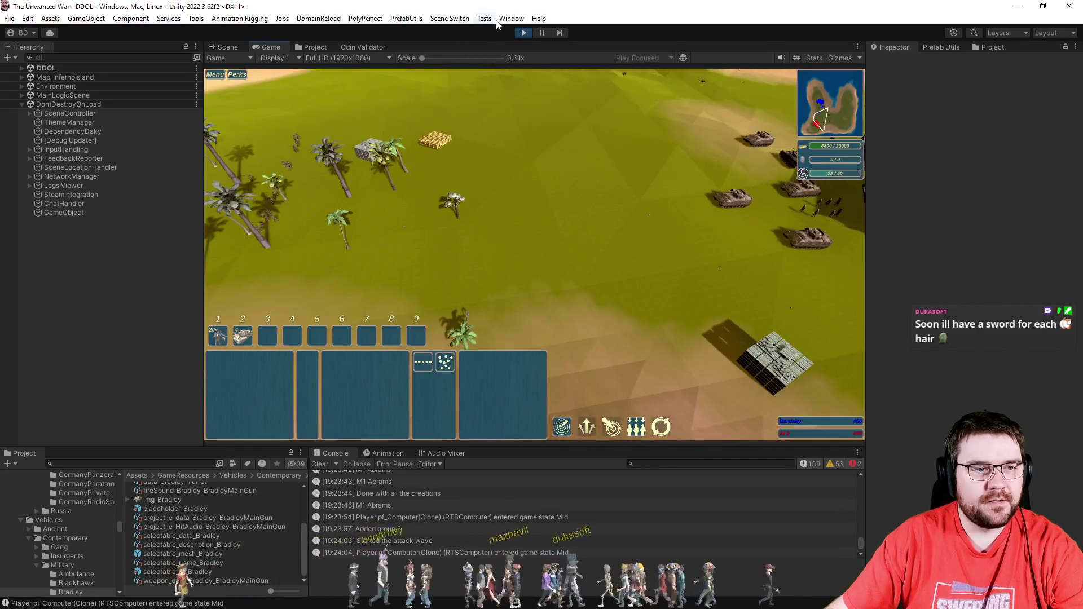
# Step: Open the Recorder window and dock it beside the game view
pyautogui.click(511, 19)
pyautogui.moveTo(621, 492)
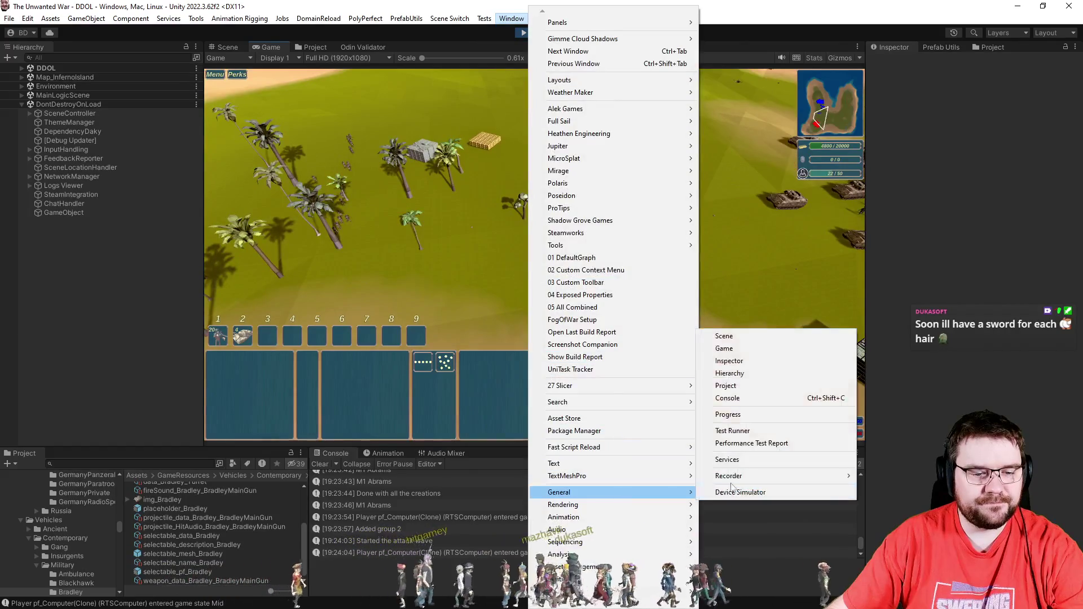
pyautogui.moveTo(734, 476)
pyautogui.click(927, 479)
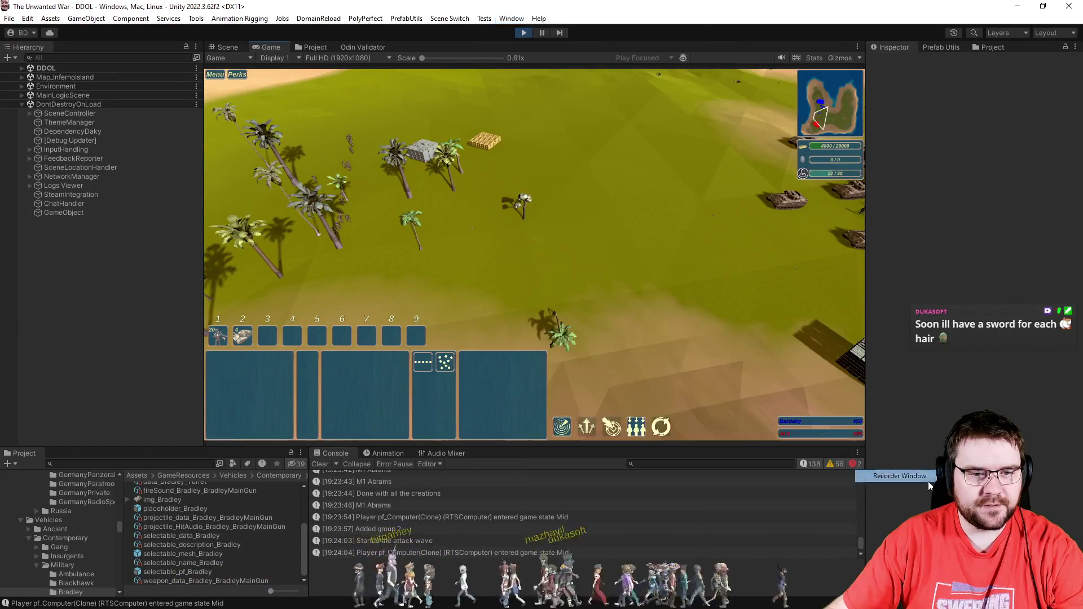
pyautogui.moveTo(618, 121); pyautogui.dragTo(1035, 125)
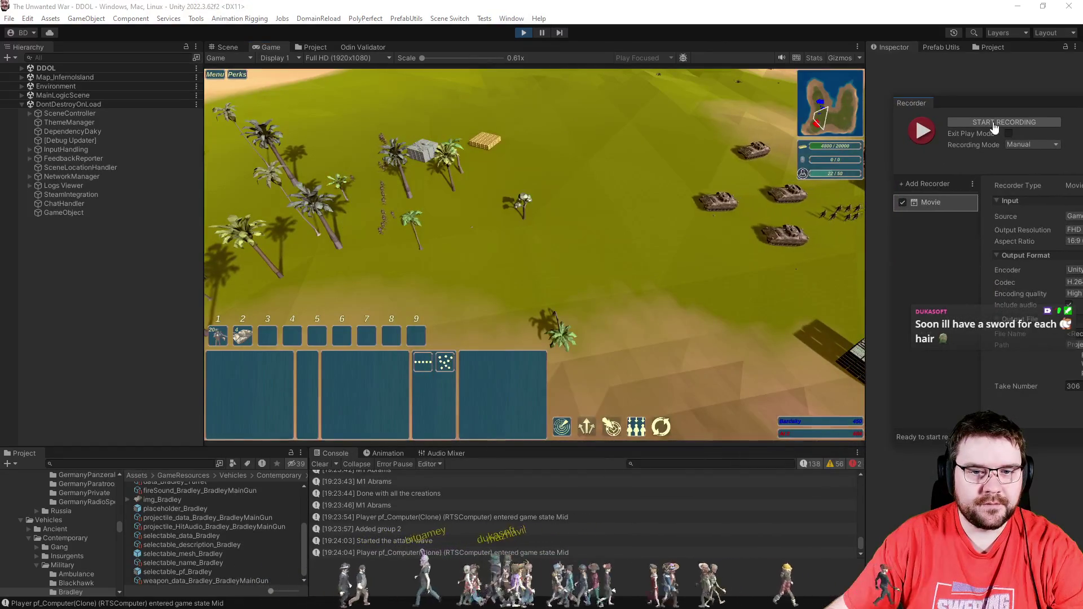
# Step: Start recording the gameplay, pan the view forward, and box-select the infantry among the palms
pyautogui.click(921, 131)
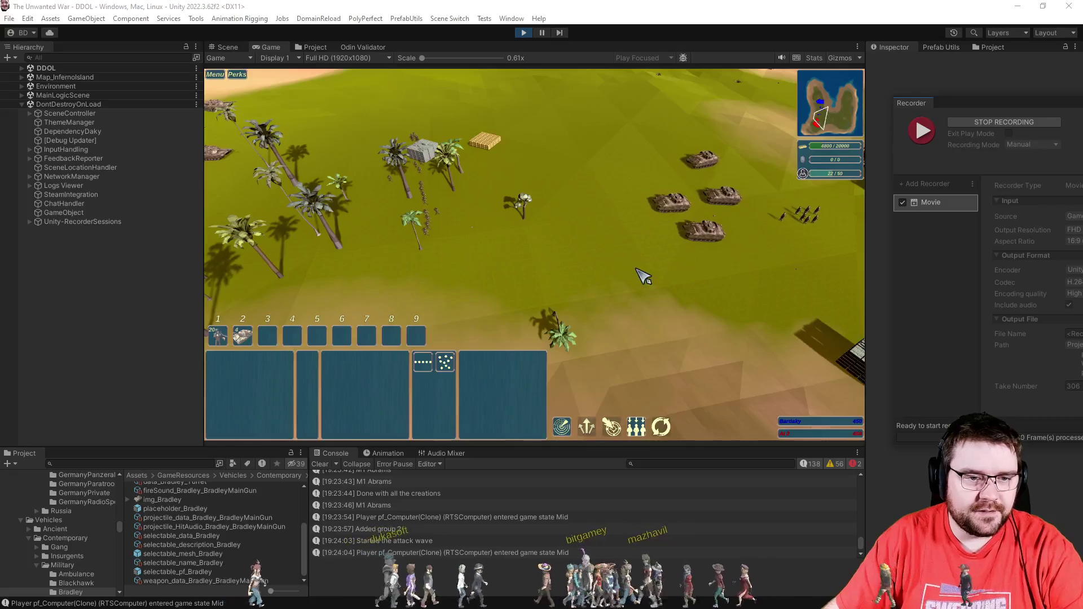
pyautogui.press('d')
pyautogui.press('w')
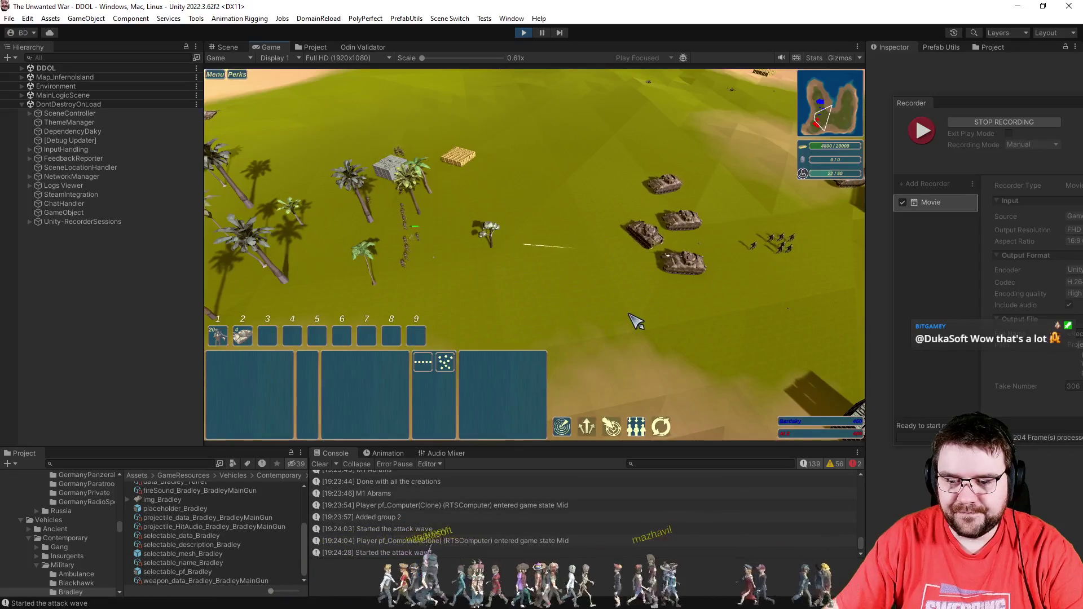
pyautogui.moveTo(516, 326); pyautogui.dragTo(516, 327)
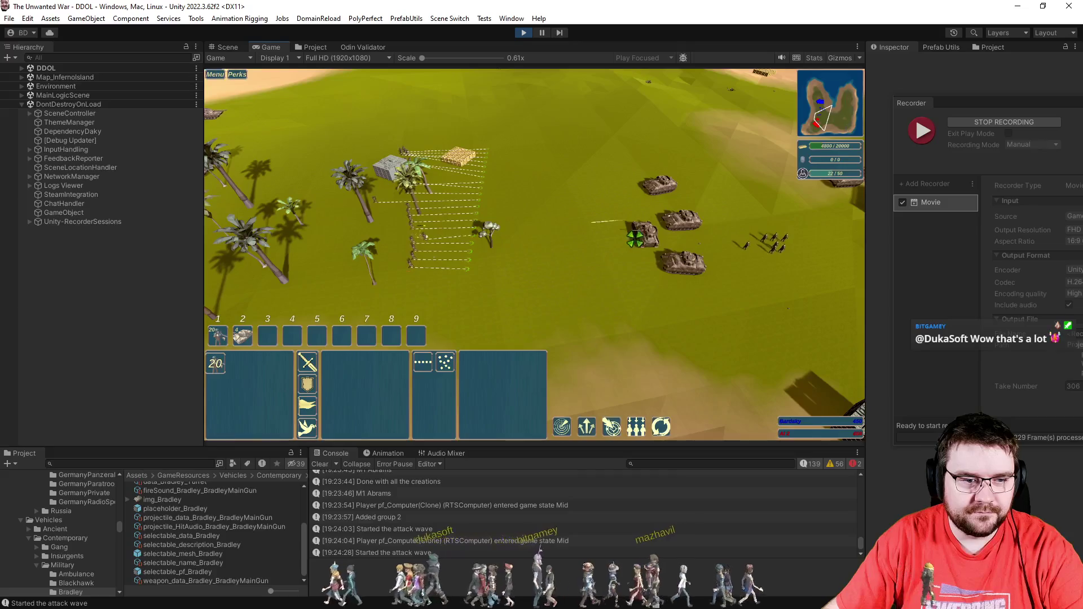
# Step: Order the infantry to attack the enemy tanks, then reselect units and move the infantry forward
pyautogui.rightClick(644, 235)
pyautogui.click(587, 284)
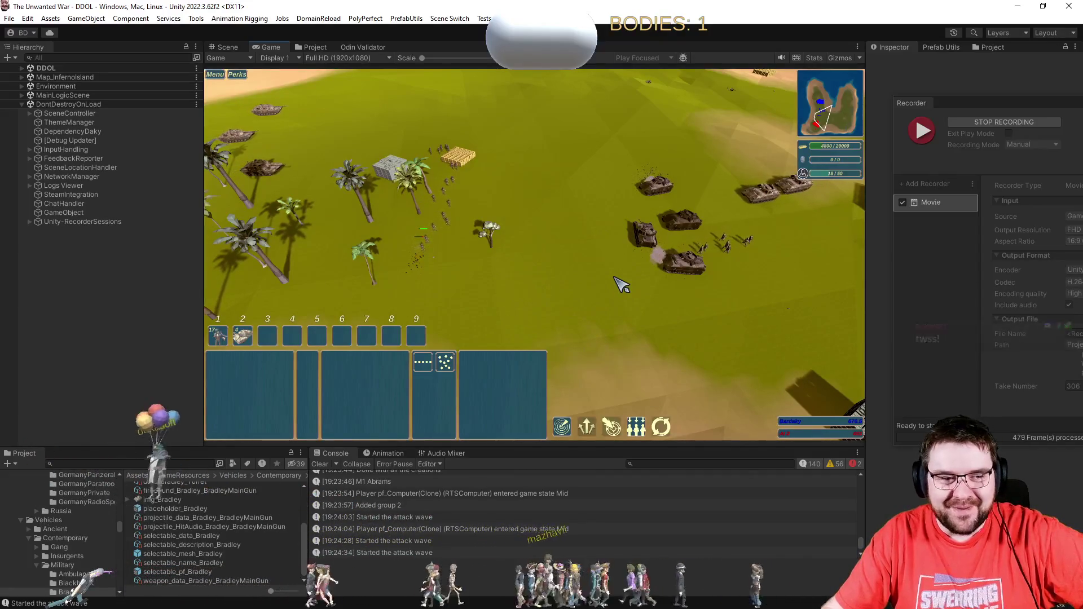
pyautogui.moveTo(369, 134); pyautogui.dragTo(529, 299)
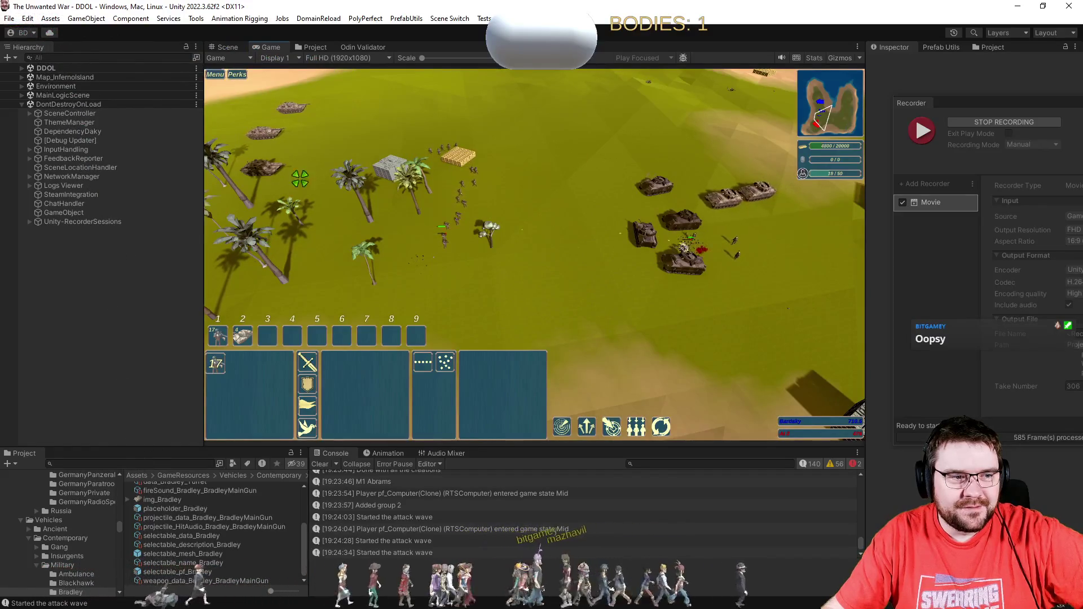
pyautogui.moveTo(237, 93); pyautogui.dragTo(372, 234)
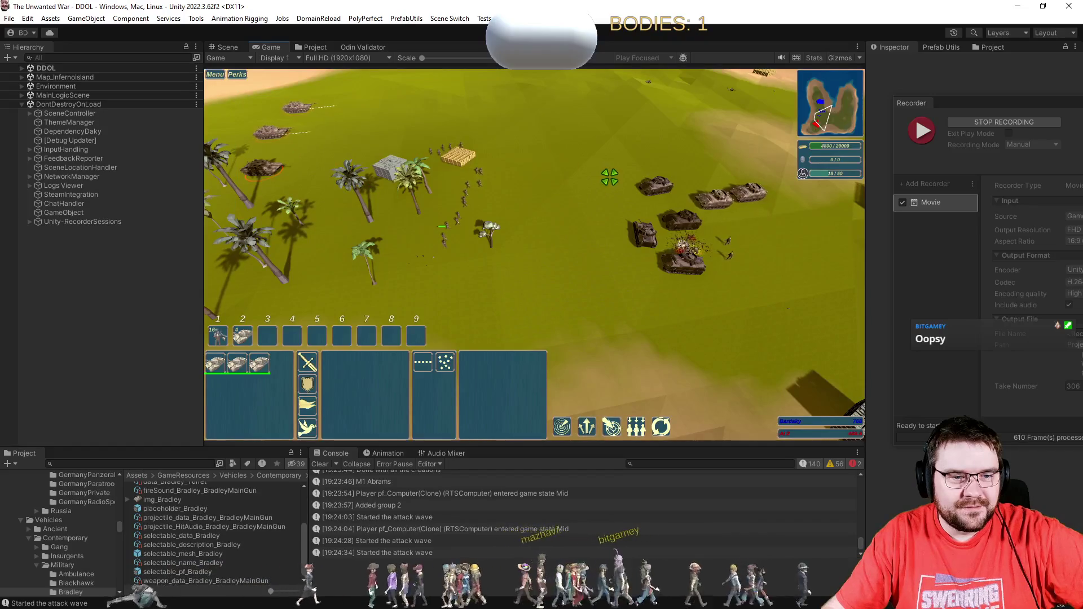
pyautogui.moveTo(381, 122); pyautogui.dragTo(546, 288)
pyautogui.rightClick(339, 213)
pyautogui.click(561, 213)
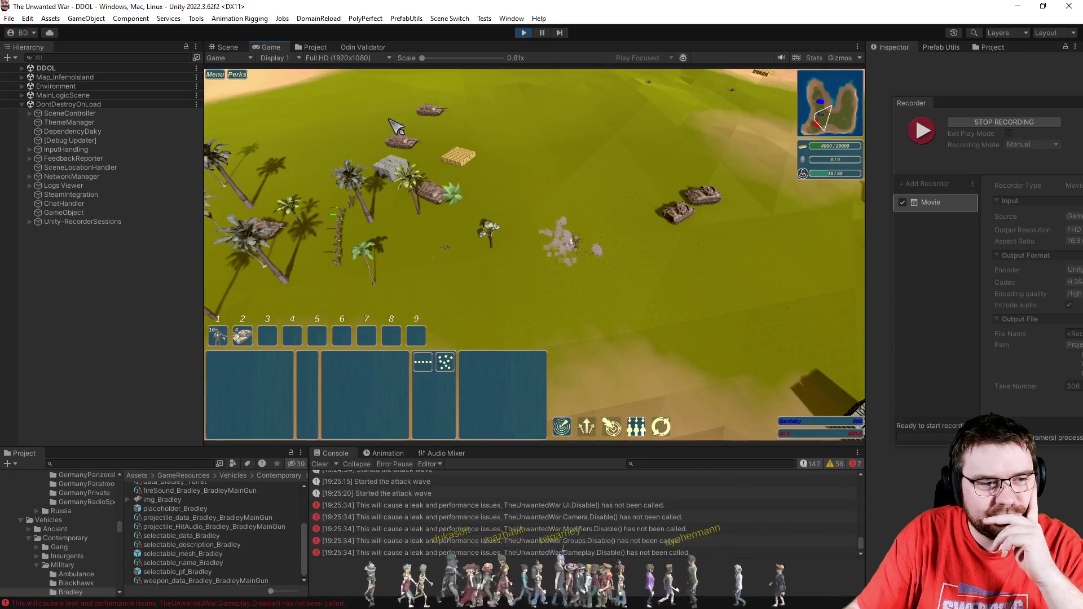
# Step: Send the three tanks toward the enemy, deselect them, and stop the recording
pyautogui.rightClick(516, 263)
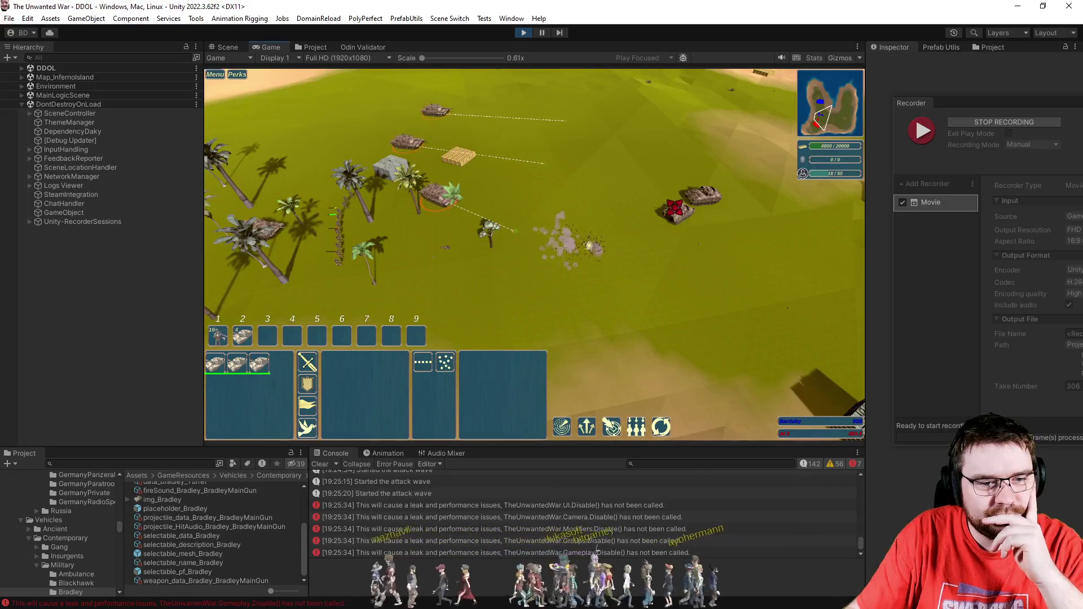
pyautogui.click(660, 263)
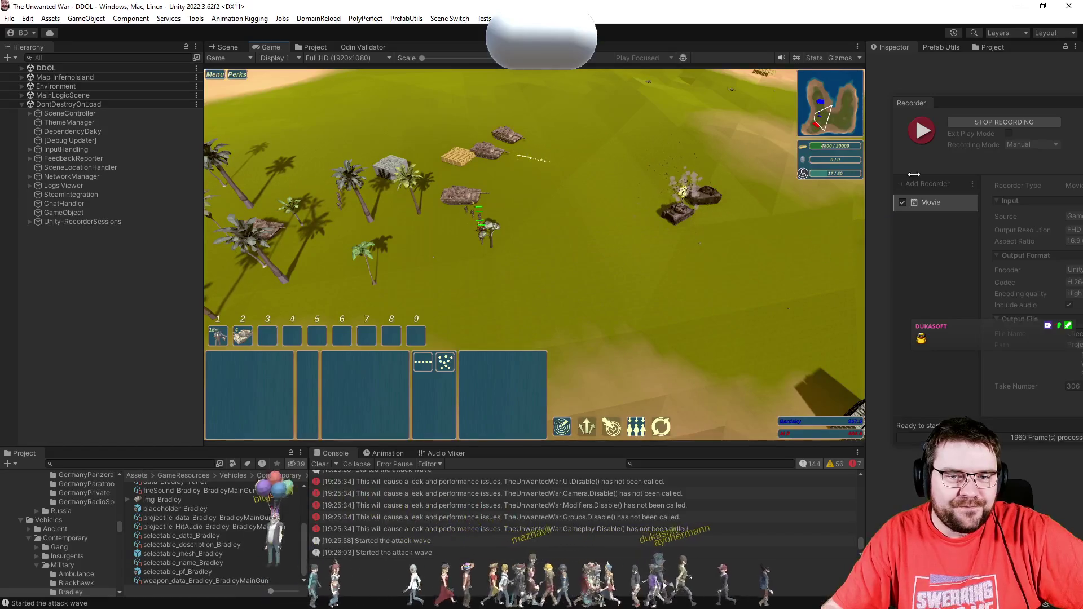
pyautogui.click(983, 123)
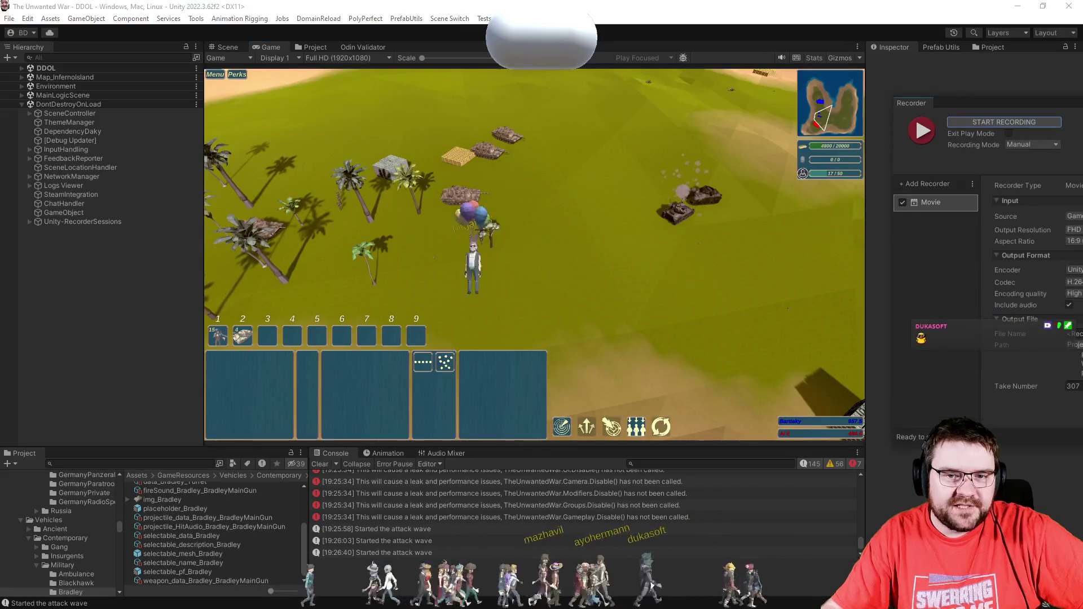
# Step: Close the Recorder panel, recall group 2, and move the tanks toward the far buildings
pyautogui.click(659, 285)
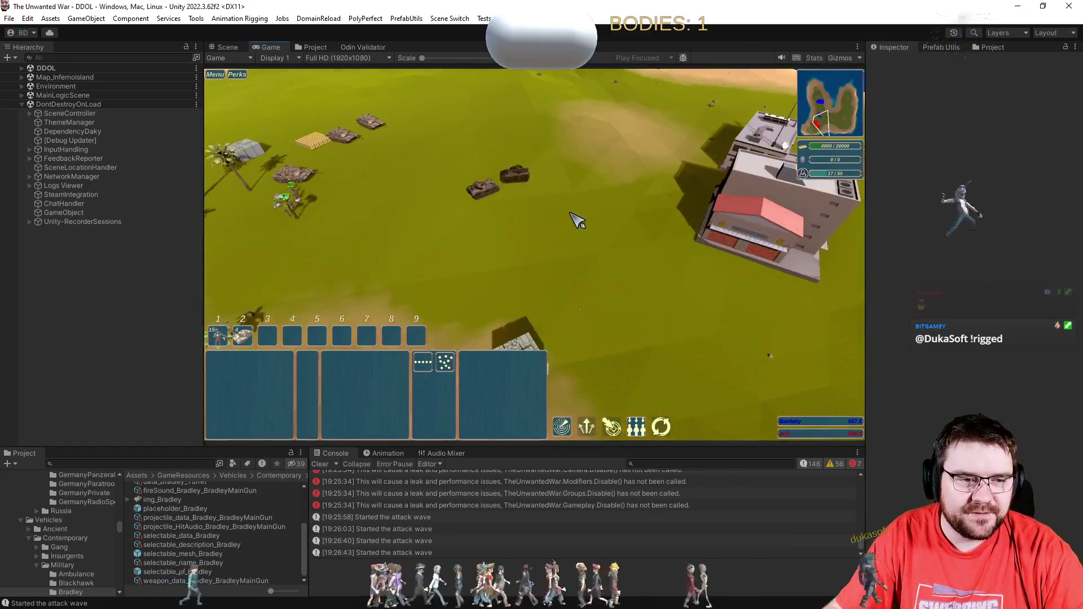
pyautogui.press('2')
pyautogui.rightClick(591, 179)
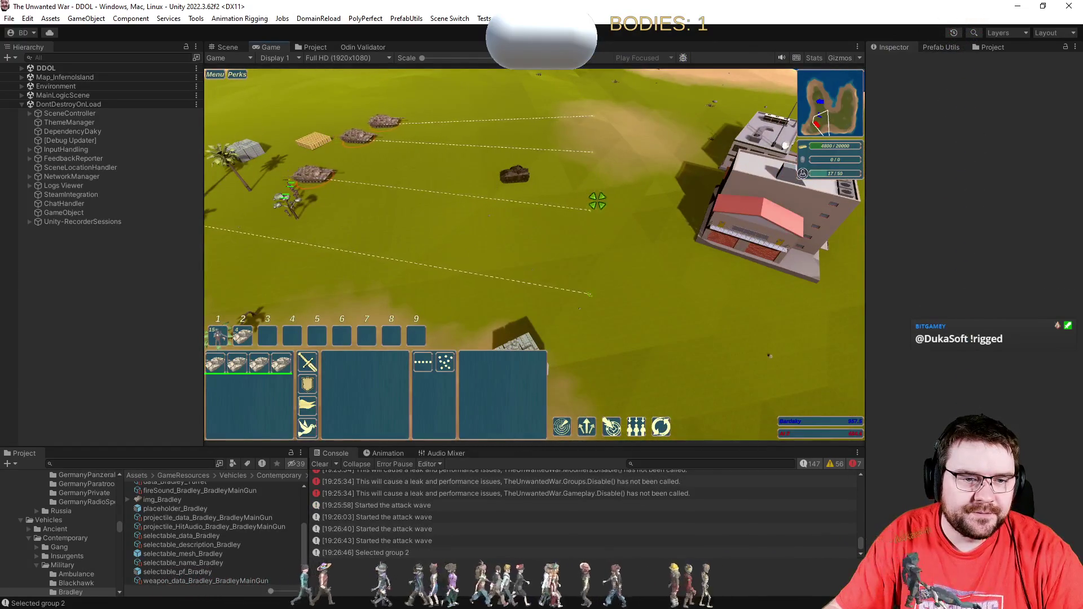
pyautogui.press('e')
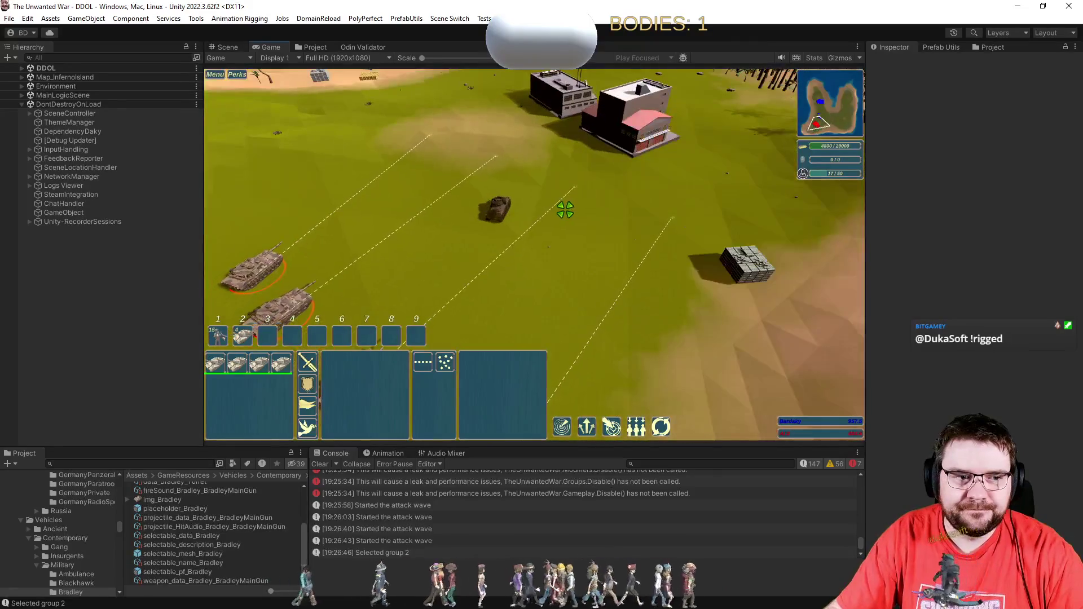
pyautogui.press('e')
pyautogui.press('e')
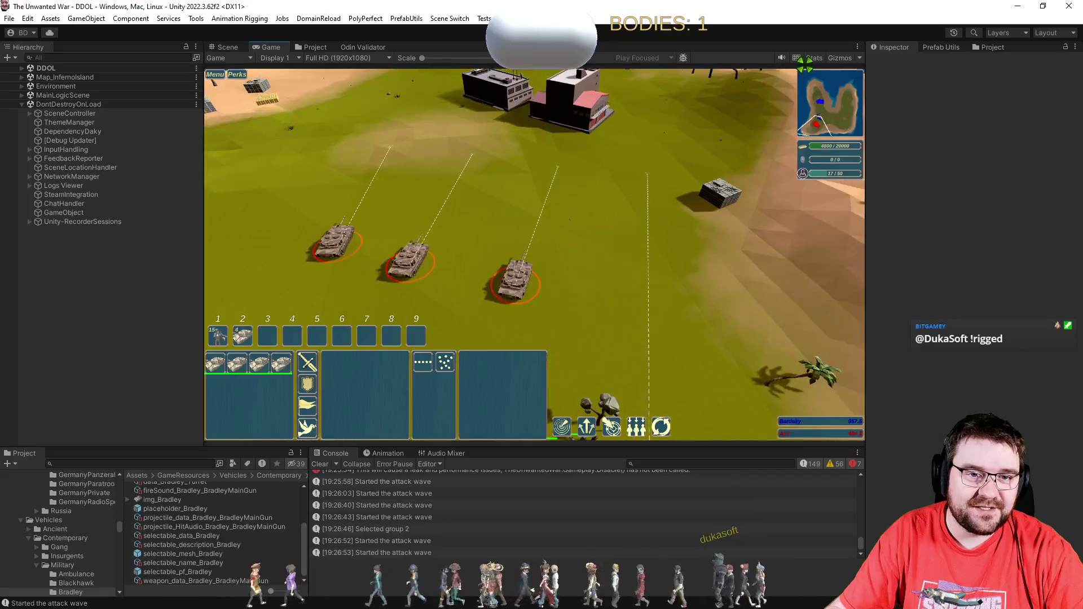
# Step: Turn off the Game view Stats overlay and reselect tank group 2 near the buildings
pyautogui.click(814, 61)
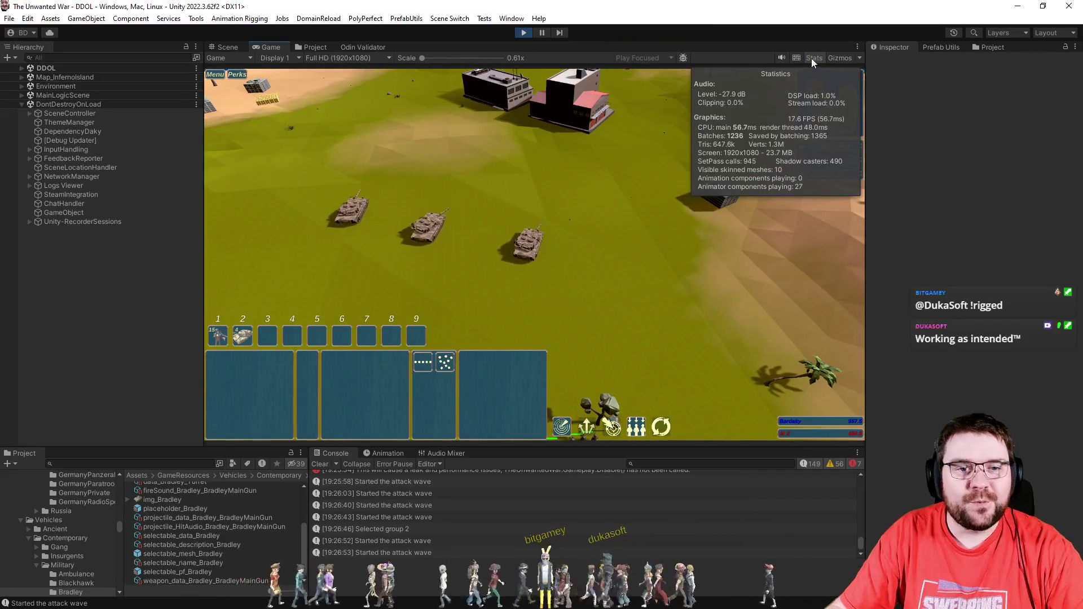
pyautogui.click(815, 58)
pyautogui.press('e')
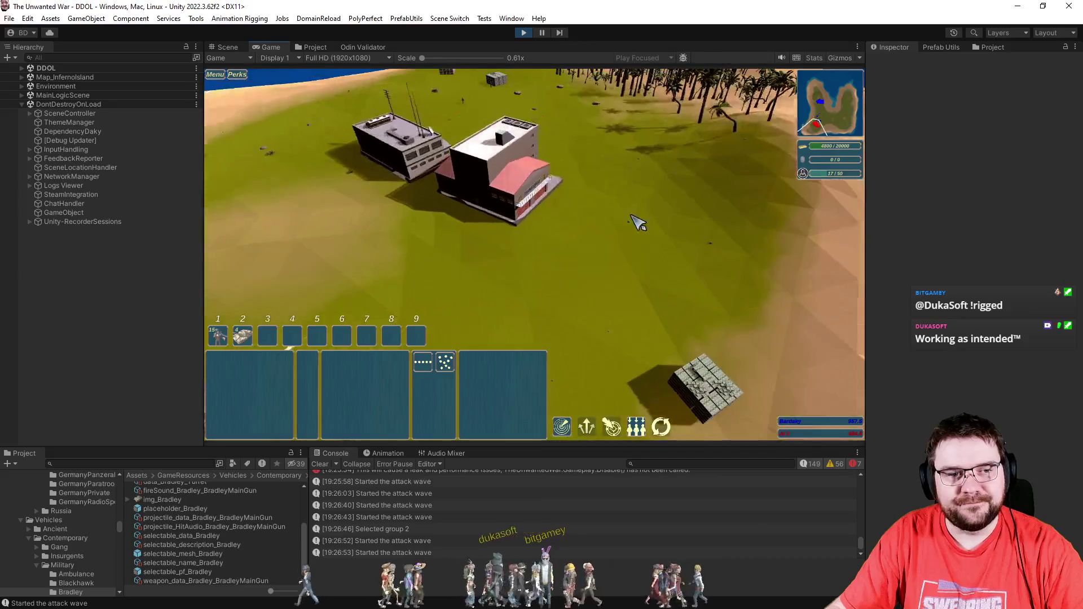
pyautogui.press('2')
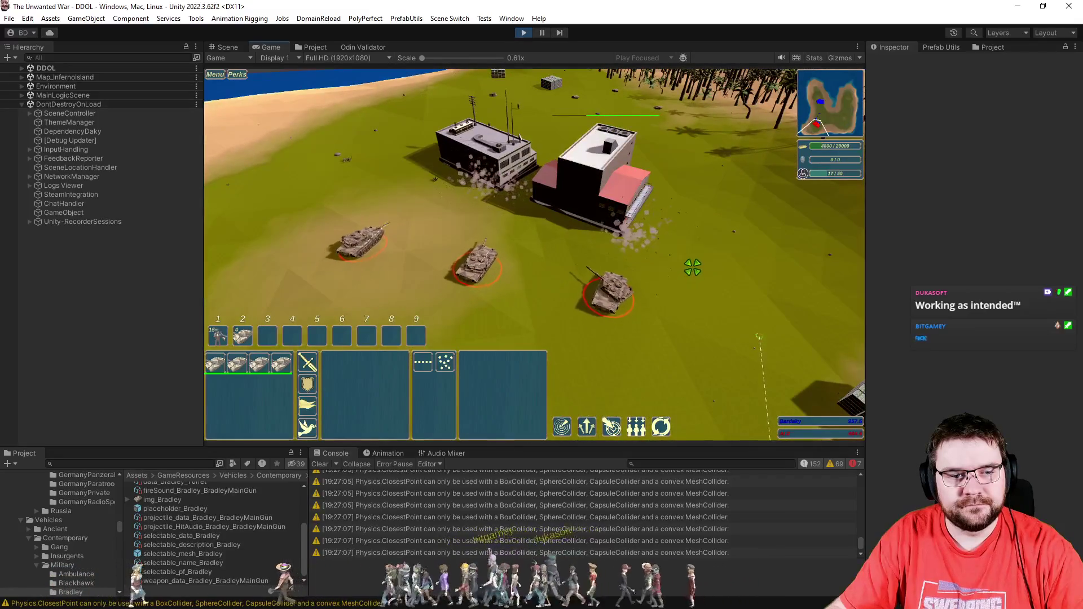
# Step: Deselect the tanks while the building is destroyed, then exit play mode
pyautogui.click(695, 271)
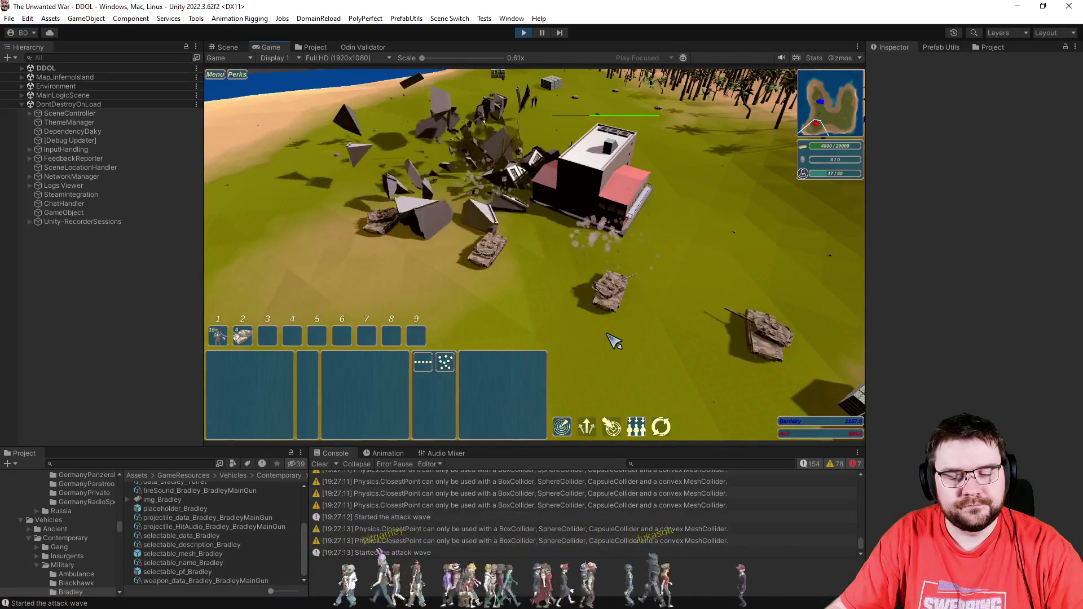
pyautogui.click(526, 35)
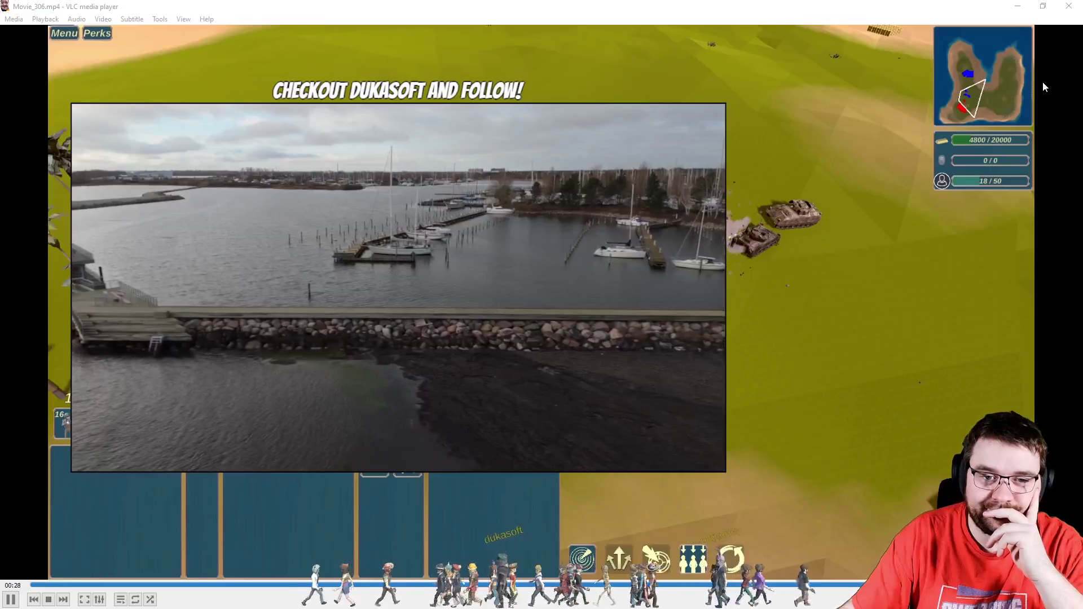
# Step: Close the VLC player that is showing the Movie_306.mp4 gameplay video
pyautogui.click(1068, 7)
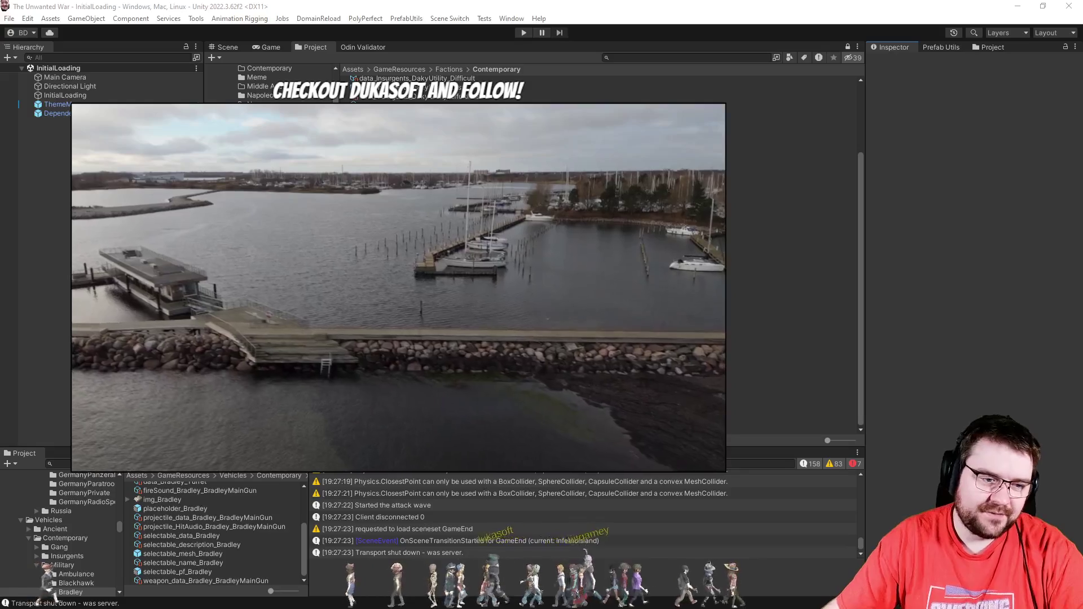
# Step: Clear the old messages from the Unity console and switch to Visual Studio
pyautogui.click(321, 463)
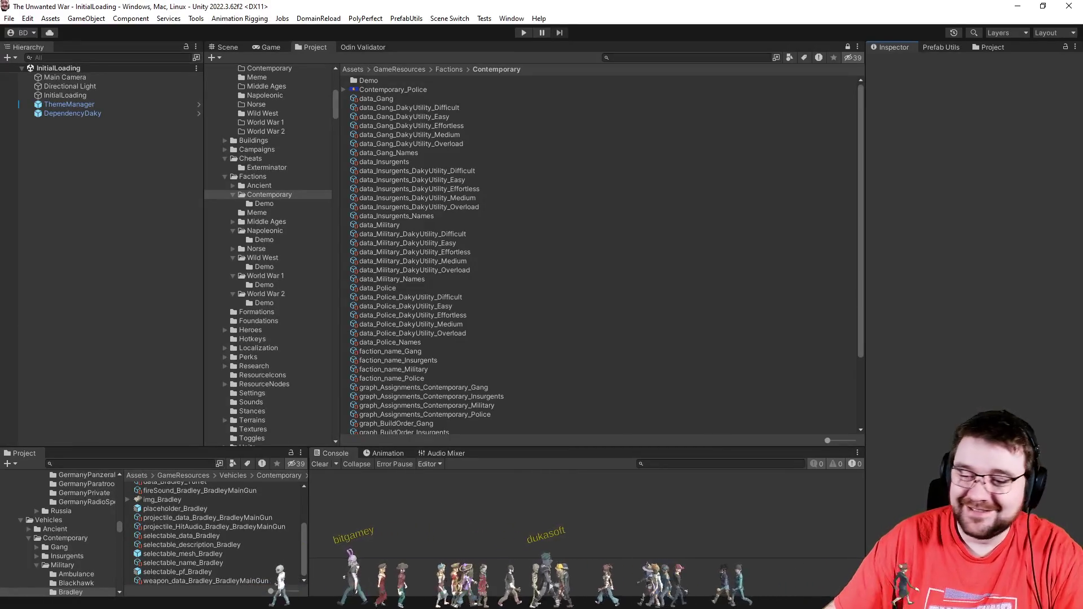
pyautogui.hotkey('alt', 'Tab')
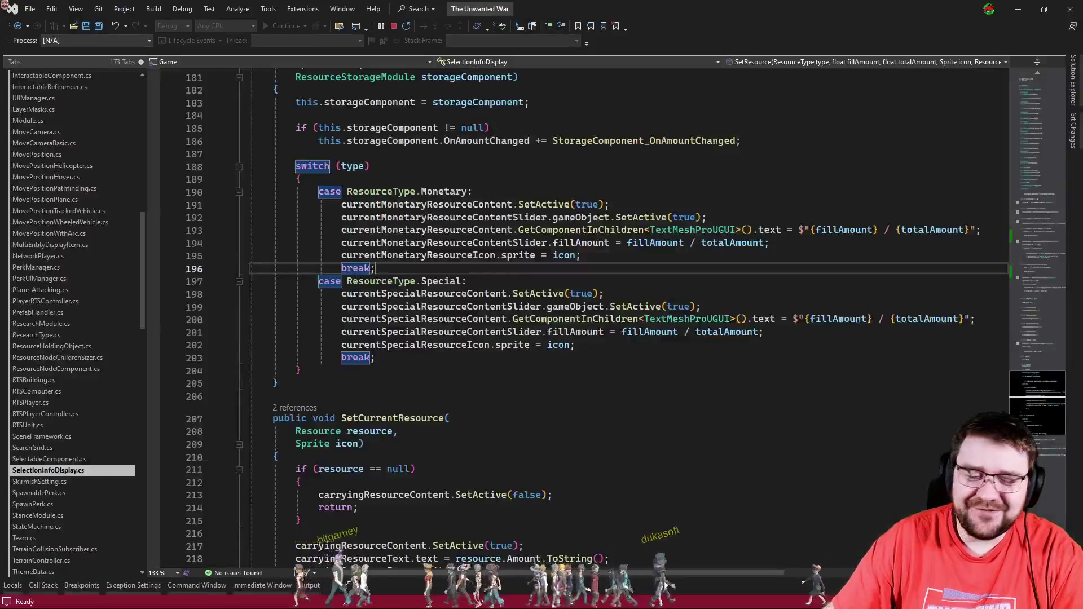
pyautogui.click(557, 381)
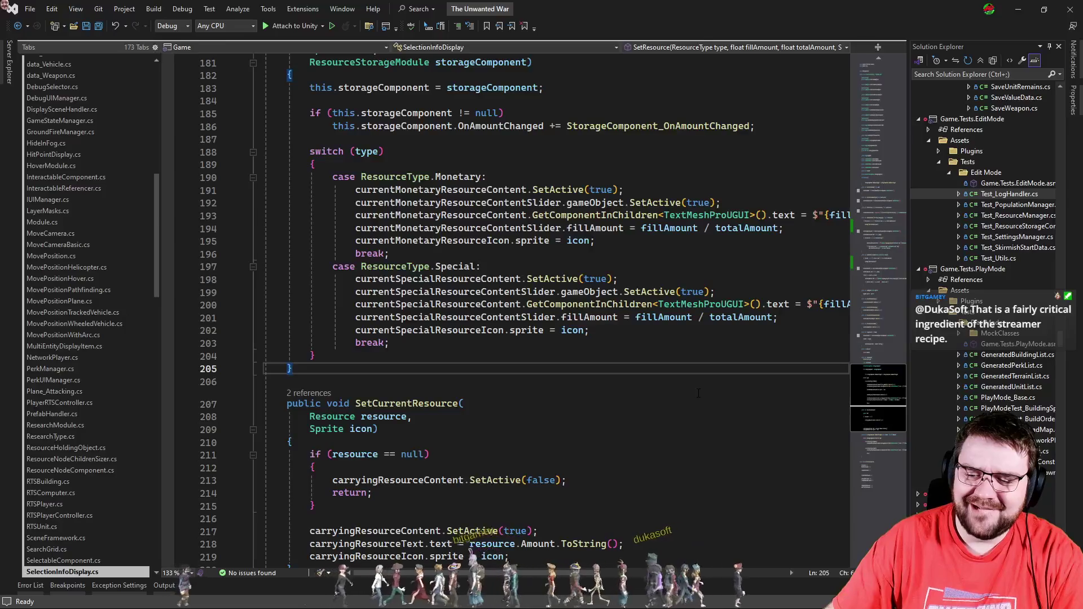
pyautogui.click(688, 388)
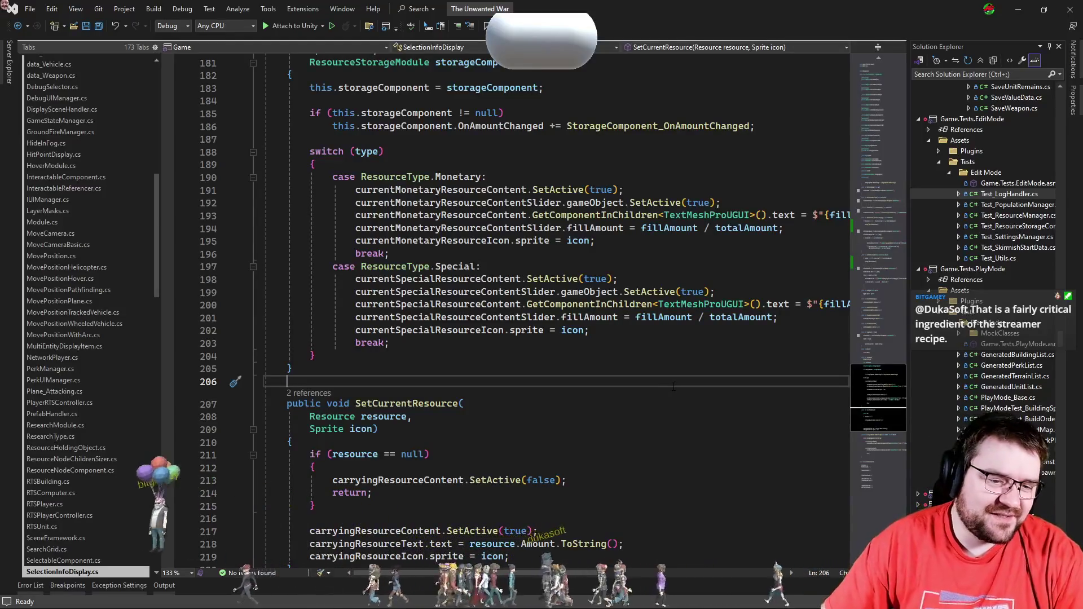
pyautogui.scroll(-4, 81, 352)
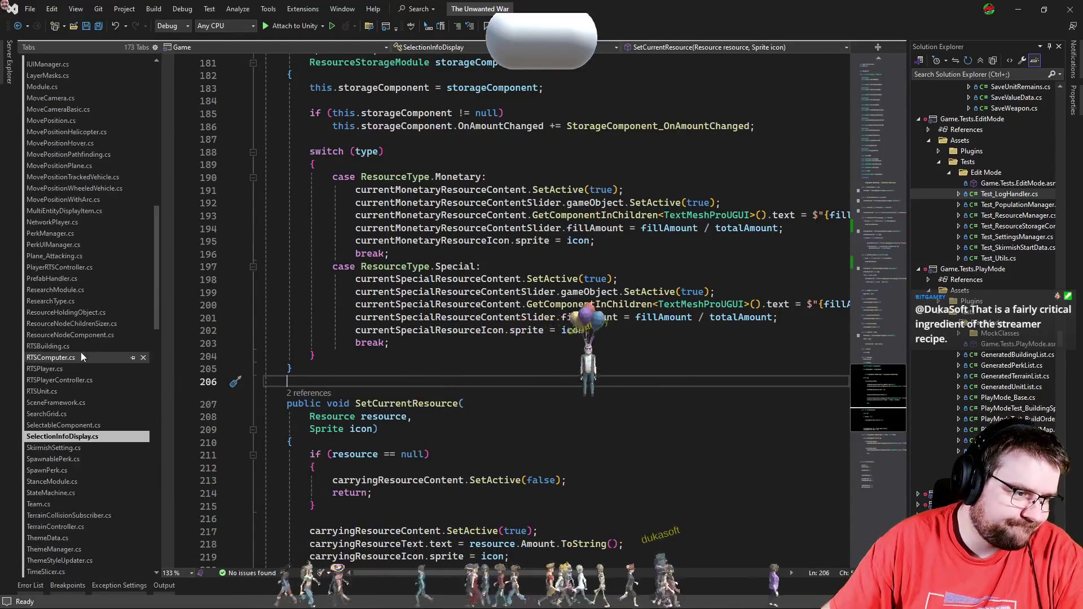
pyautogui.press('BackSpace')
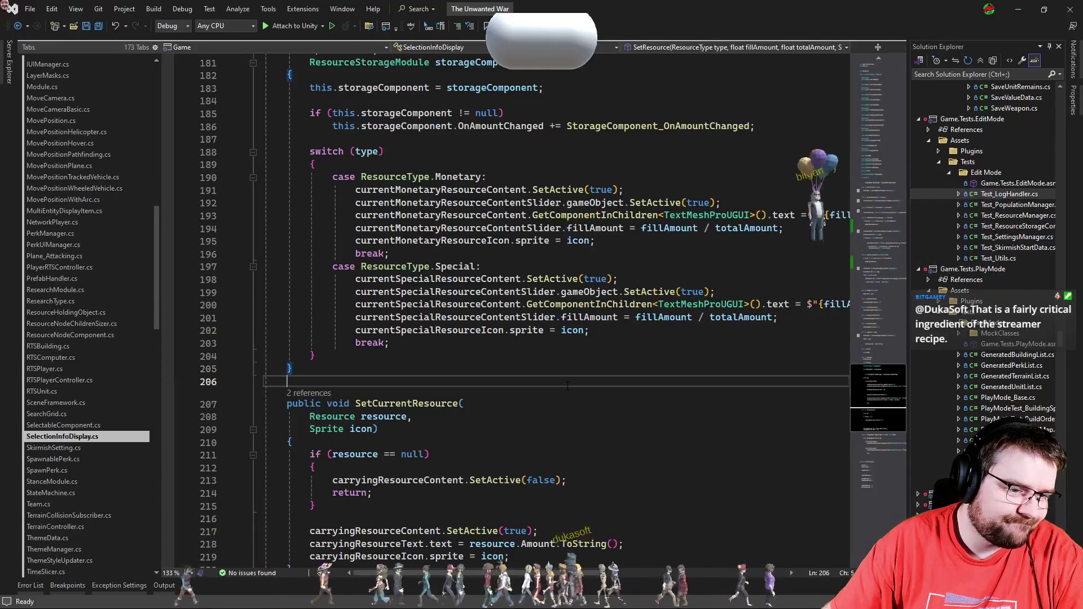
pyautogui.click(607, 425)
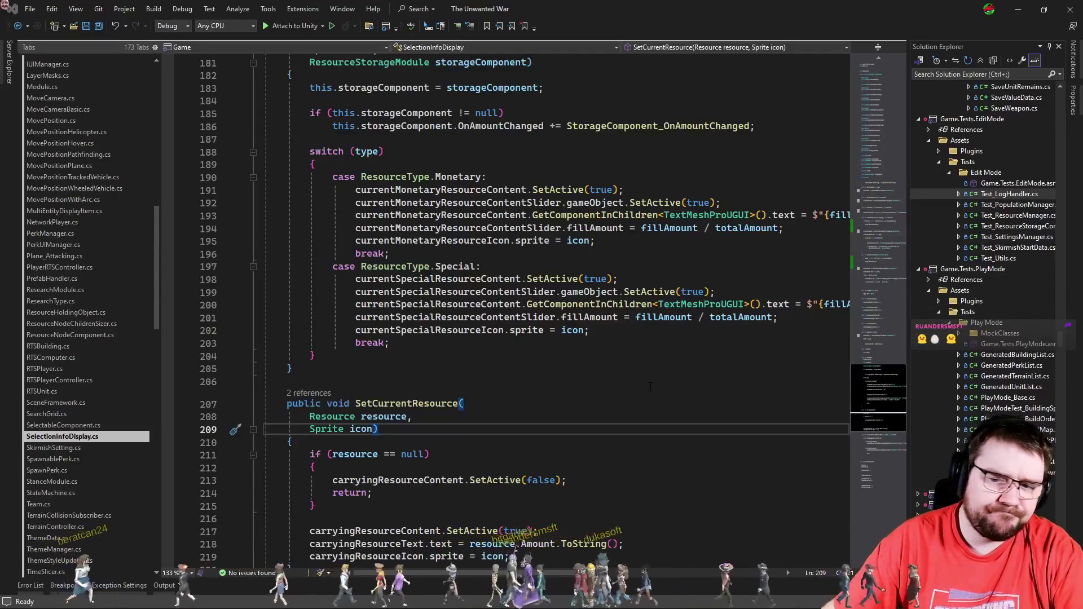
pyautogui.click(650, 385)
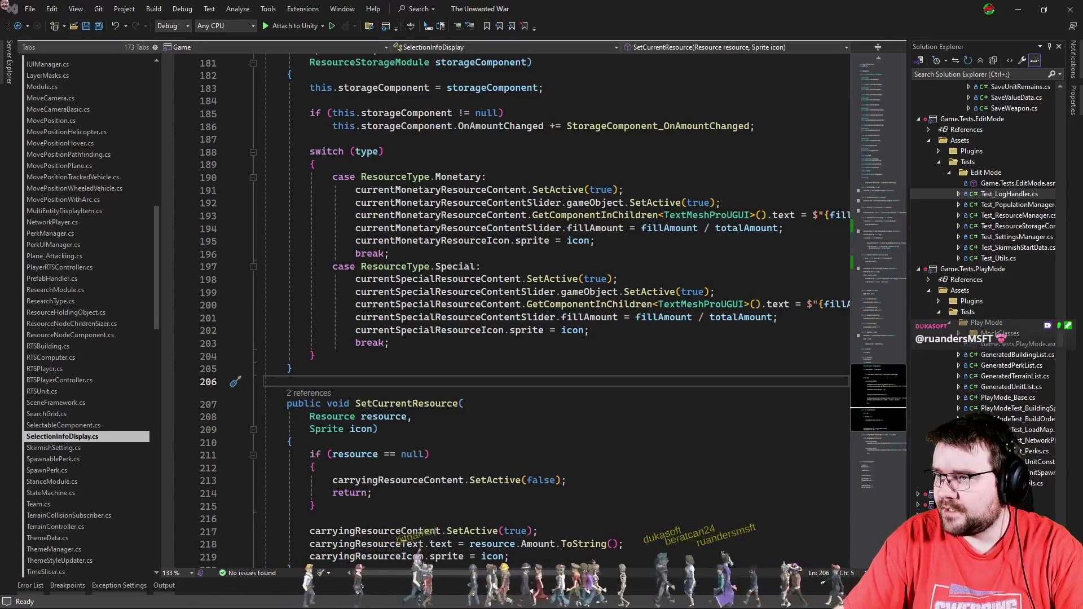
pyautogui.click(522, 418)
pyautogui.click(535, 381)
pyautogui.hotkey('alt', 'Tab')
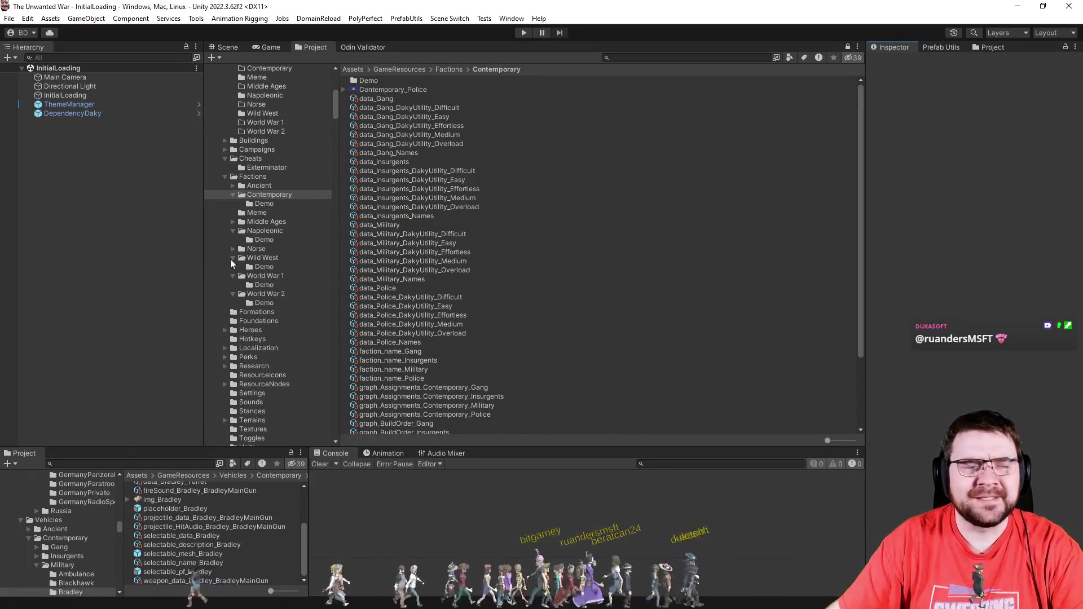
pyautogui.scroll(8, 293, 217)
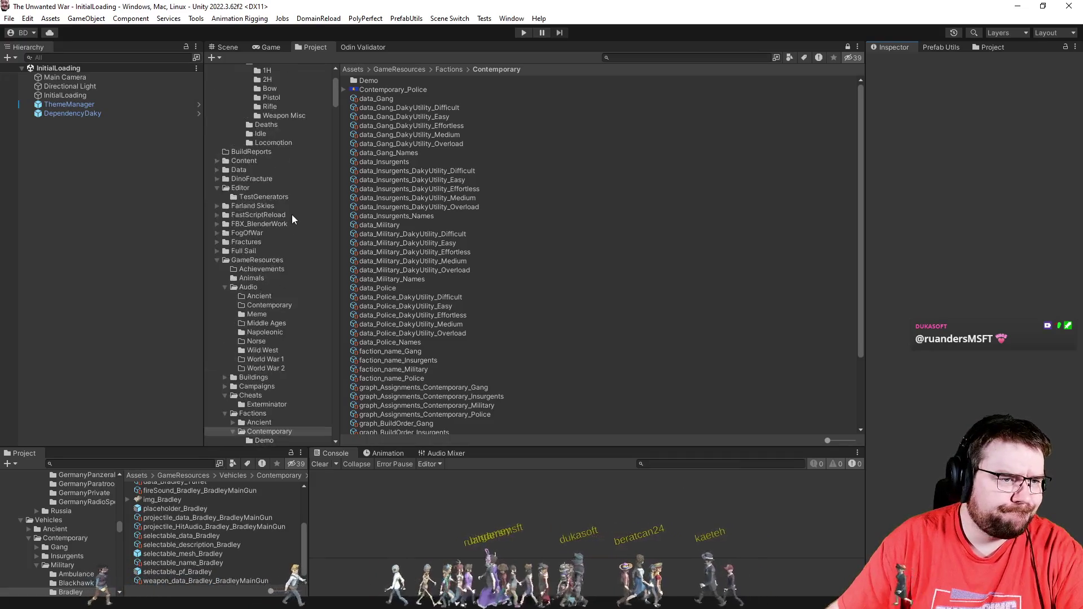
pyautogui.scroll(1, 292, 216)
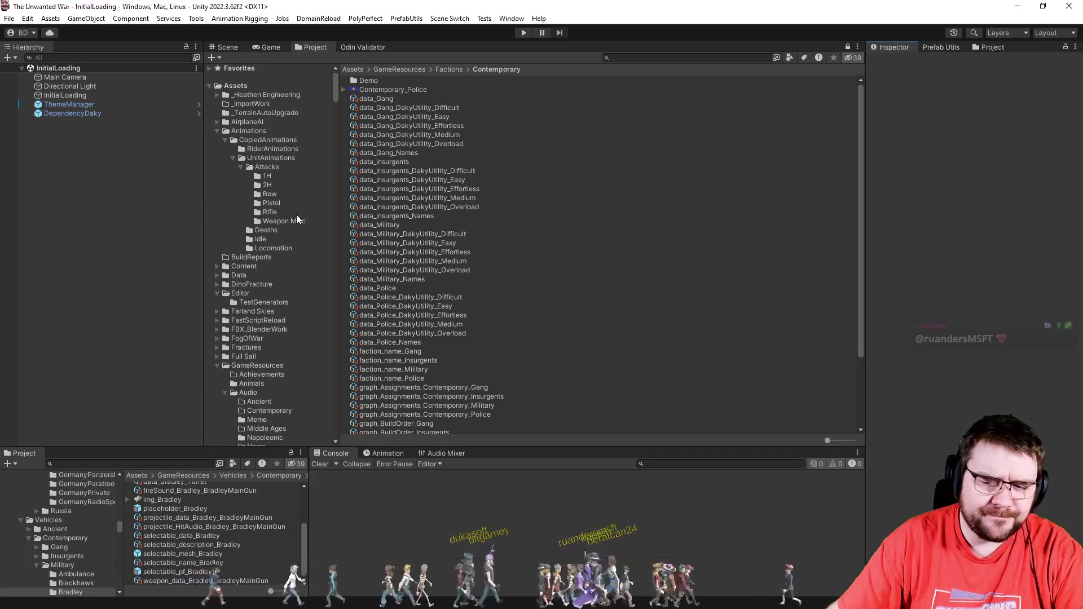
pyautogui.scroll(1, 296, 216)
pyautogui.scroll(-2, 296, 215)
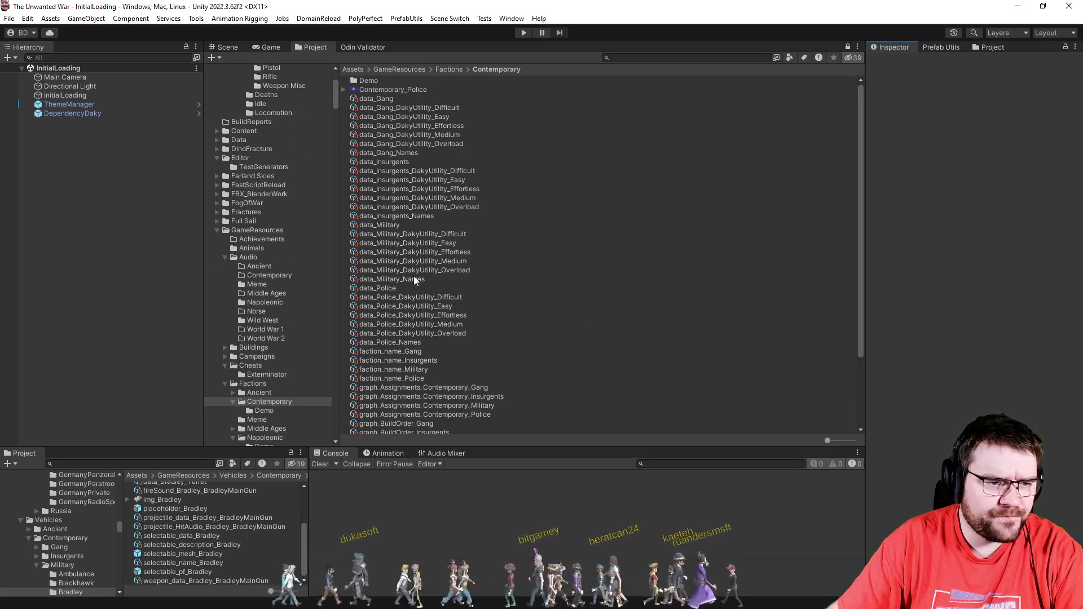
pyautogui.hotkey('alt', 'Tab')
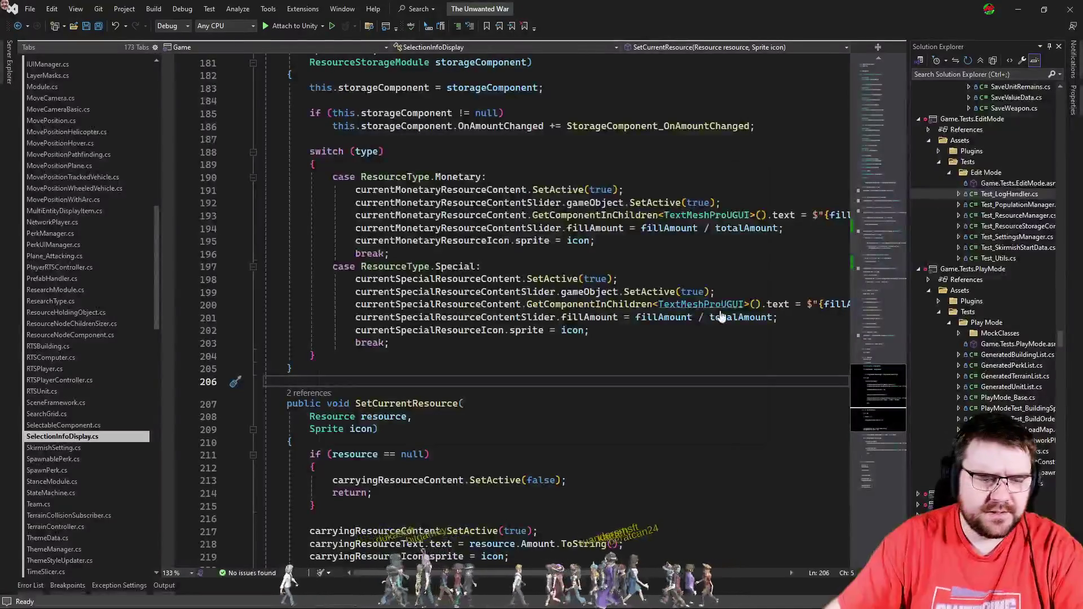
# Step: Open data_Setting.cs through the Ctrl+T code search and scroll down its Validate method
pyautogui.hotkey('ctrl', 't')
pyautogui.write('data_setting')
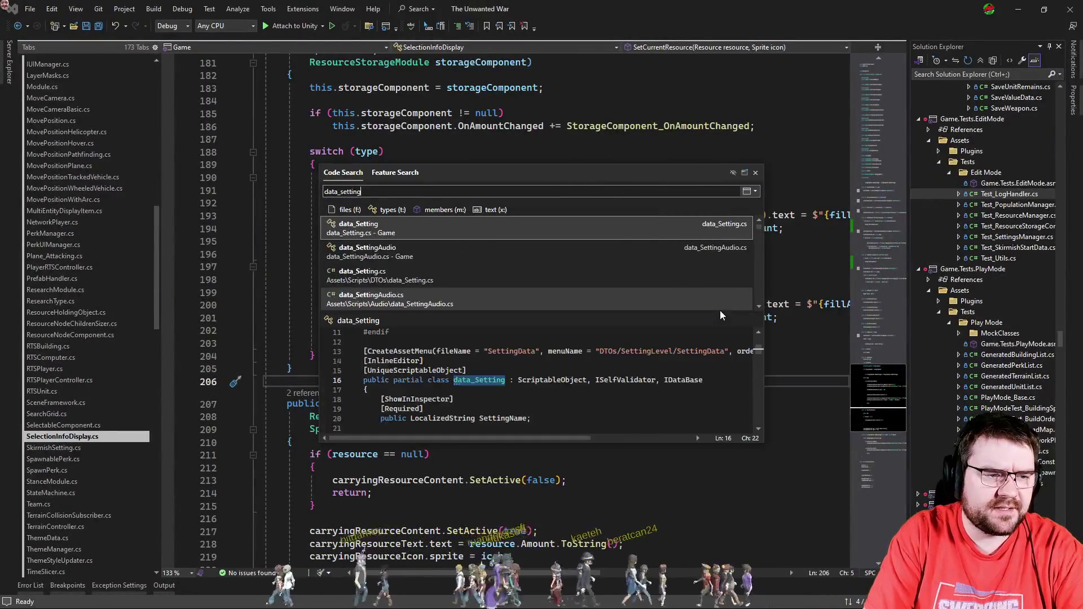
pyautogui.press('Return')
pyautogui.scroll(-15, 589, 327)
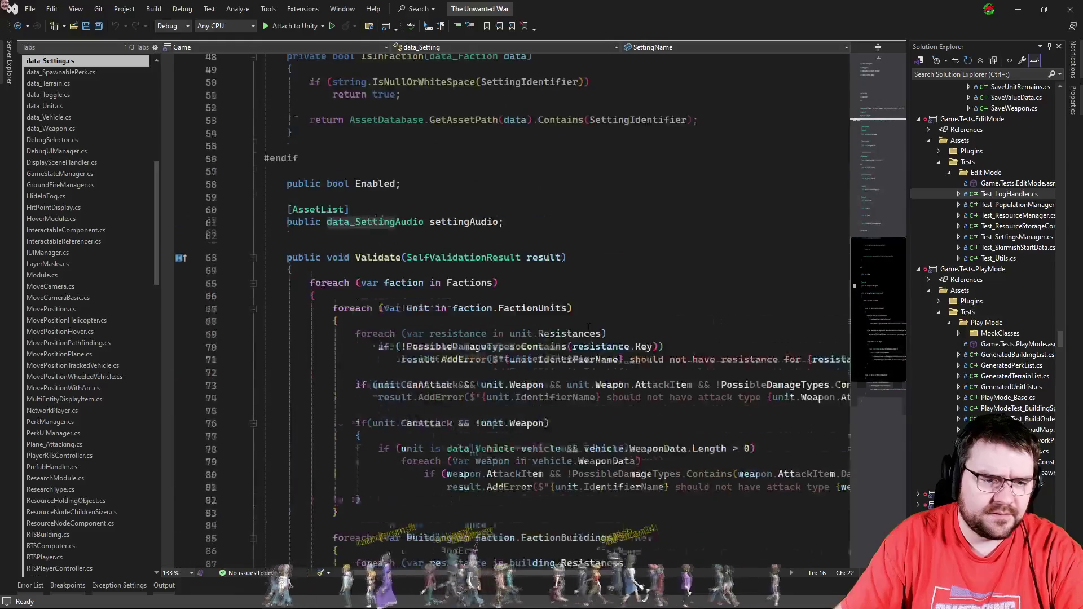
pyautogui.scroll(-5, 589, 327)
# Step: Start an if(factionbu check below the faction buildings loop, remove it, and save data_Setting.cs unchanged
pyautogui.click(498, 416)
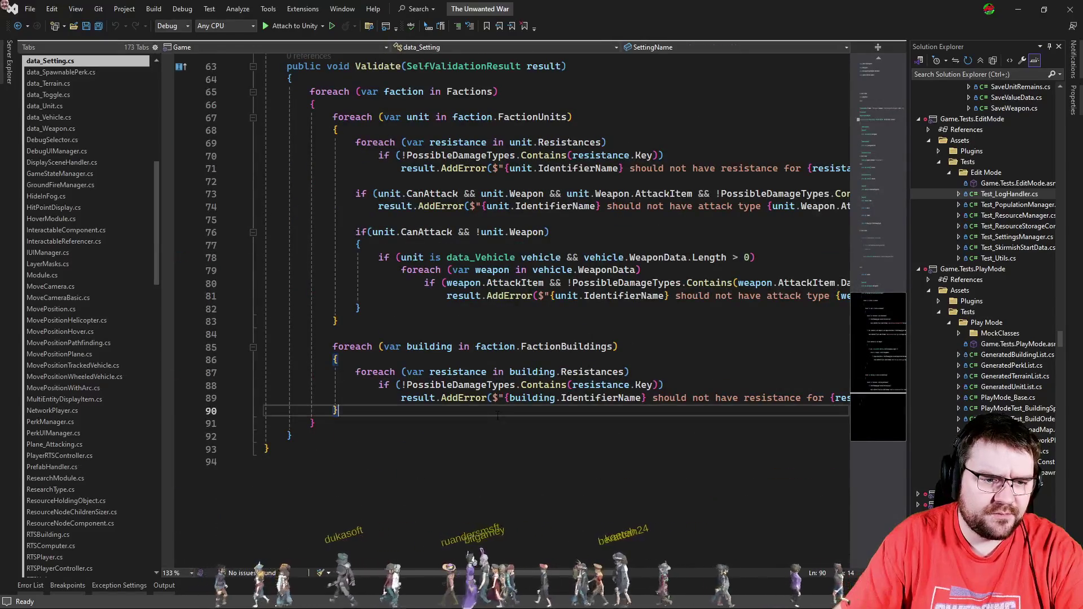
pyautogui.scroll(1, 498, 415)
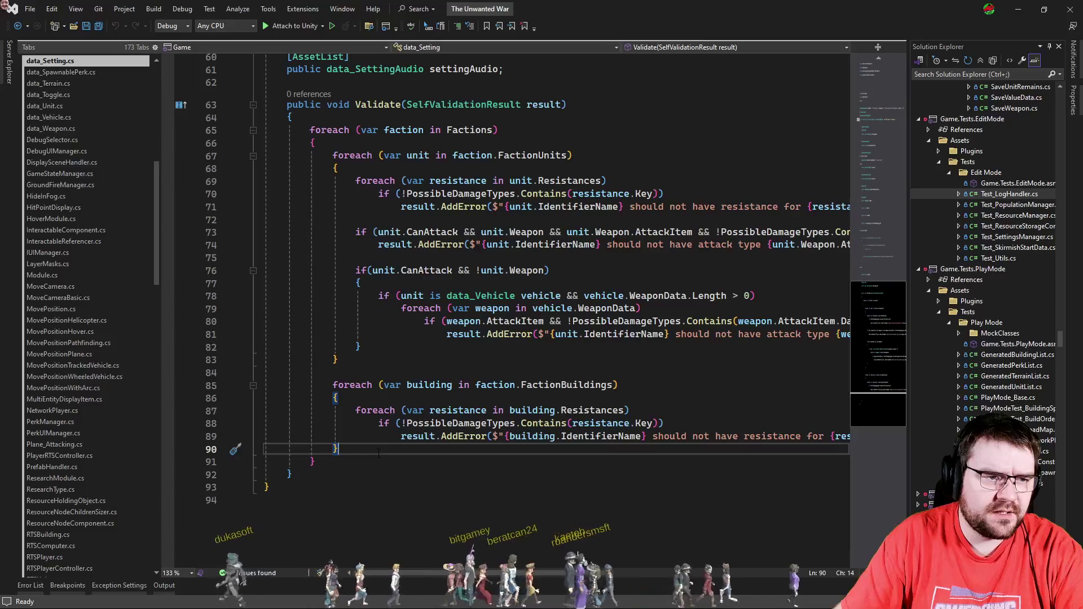
pyautogui.press('Down')
pyautogui.press('Return')
pyautogui.press('Return')
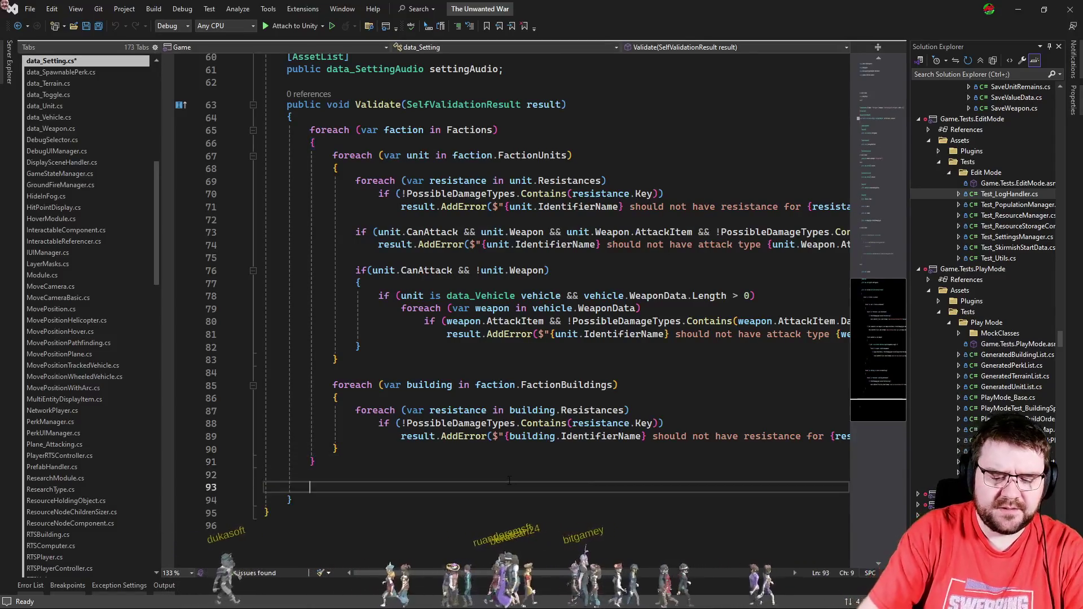
pyautogui.write('if(')
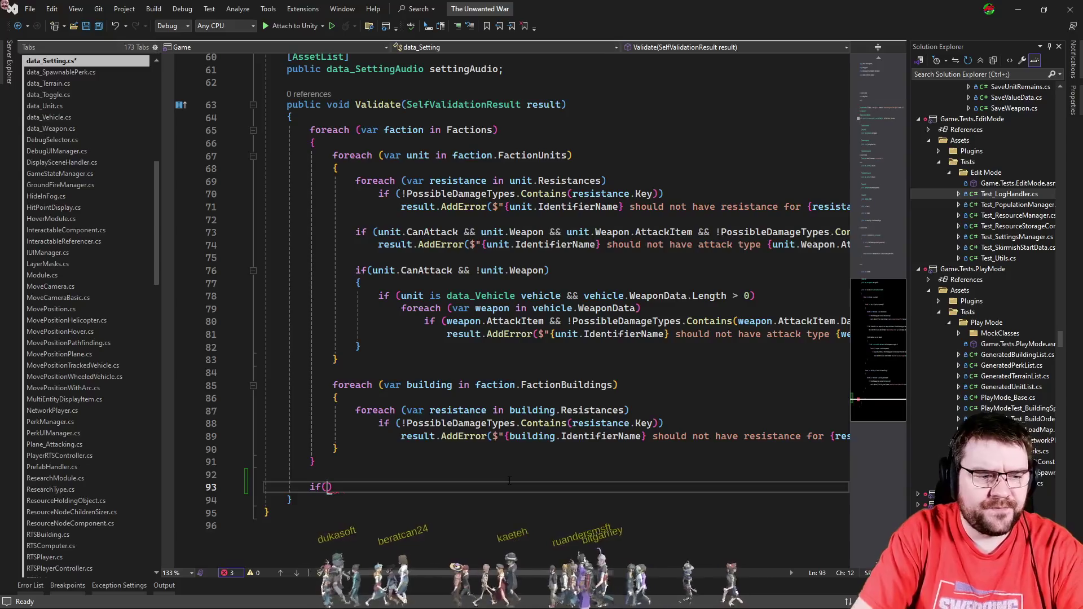
pyautogui.write('factionbu')
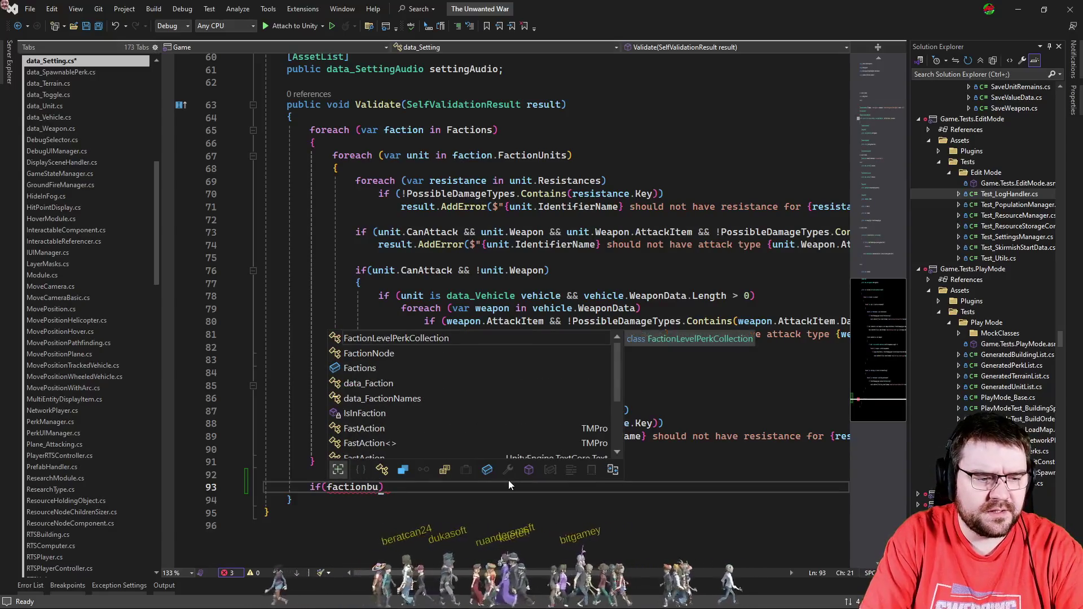
pyautogui.press('BackSpace')
pyautogui.press('BackSpace')
pyautogui.press('BackSpace')
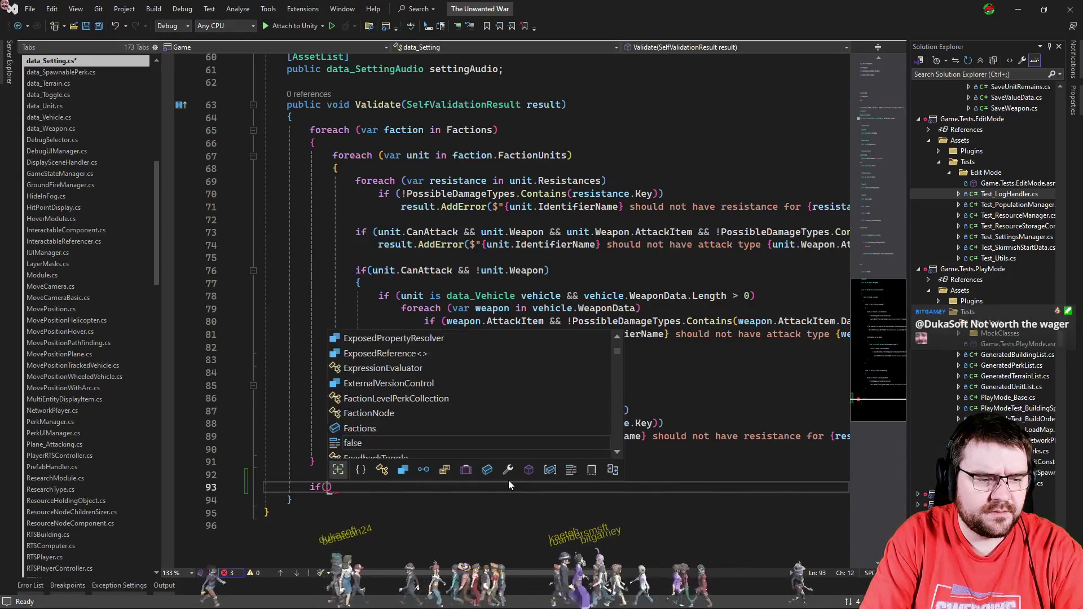
pyautogui.press('Escape')
pyautogui.press('BackSpace')
pyautogui.press('BackSpace')
pyautogui.press('BackSpace')
pyautogui.hotkey('ctrl', 's')
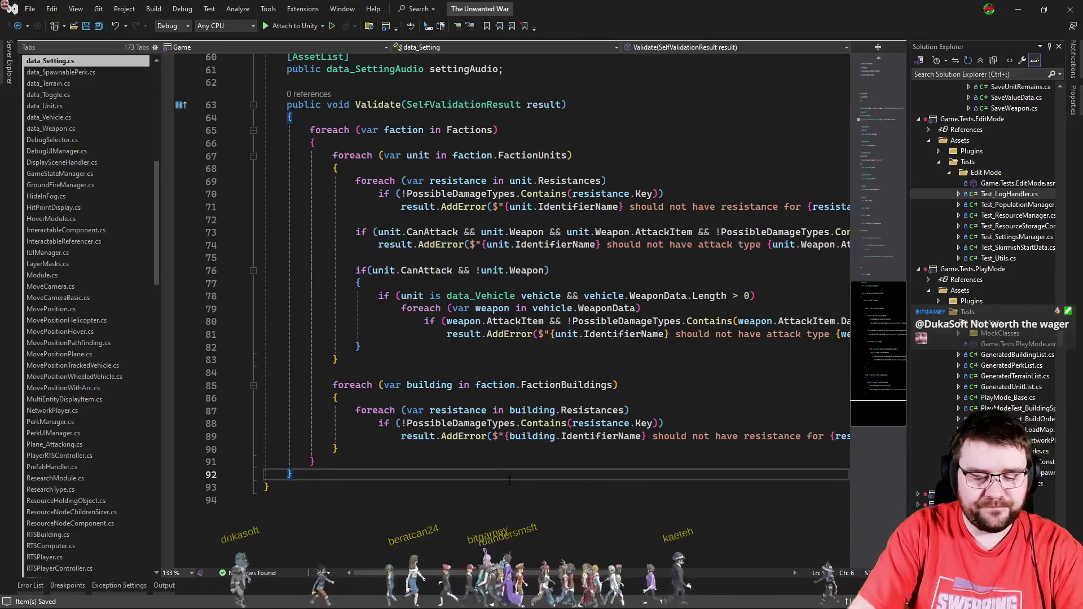
# Step: Open data_Faction.cs and jump to its Validate method at lines 86–124
pyautogui.hotkey('ctrl', 't')
pyautogui.write('data_faction')
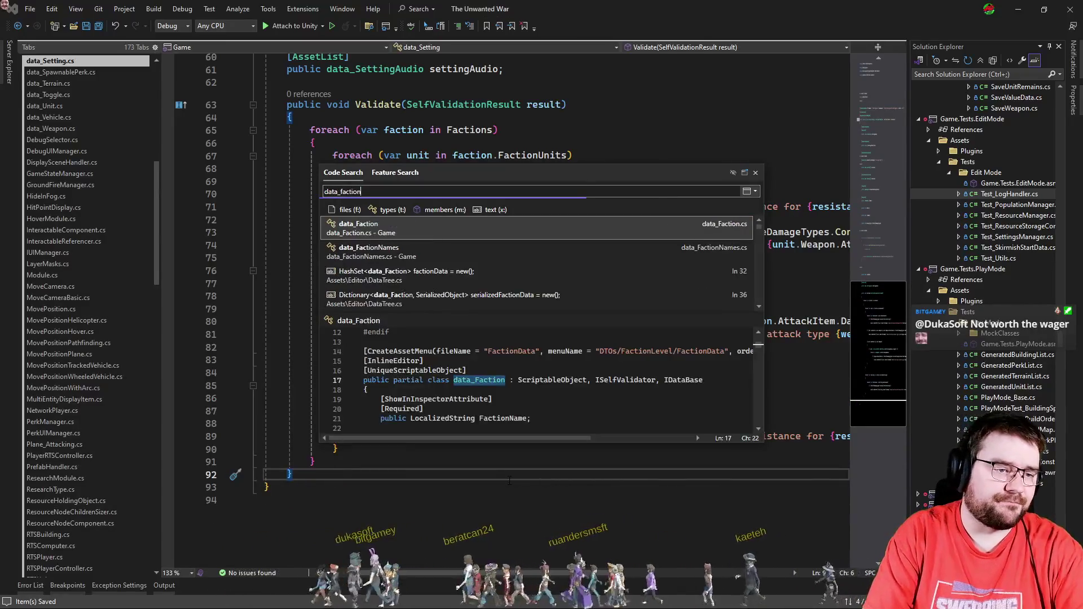
pyautogui.press('Return')
pyautogui.click(877, 320)
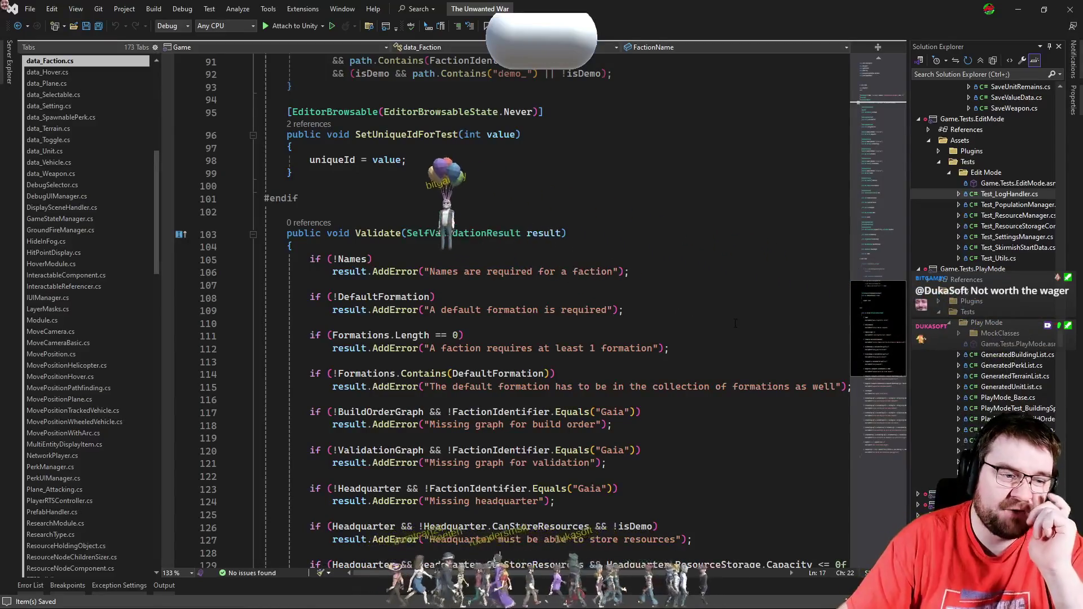
pyautogui.scroll(-4, 734, 322)
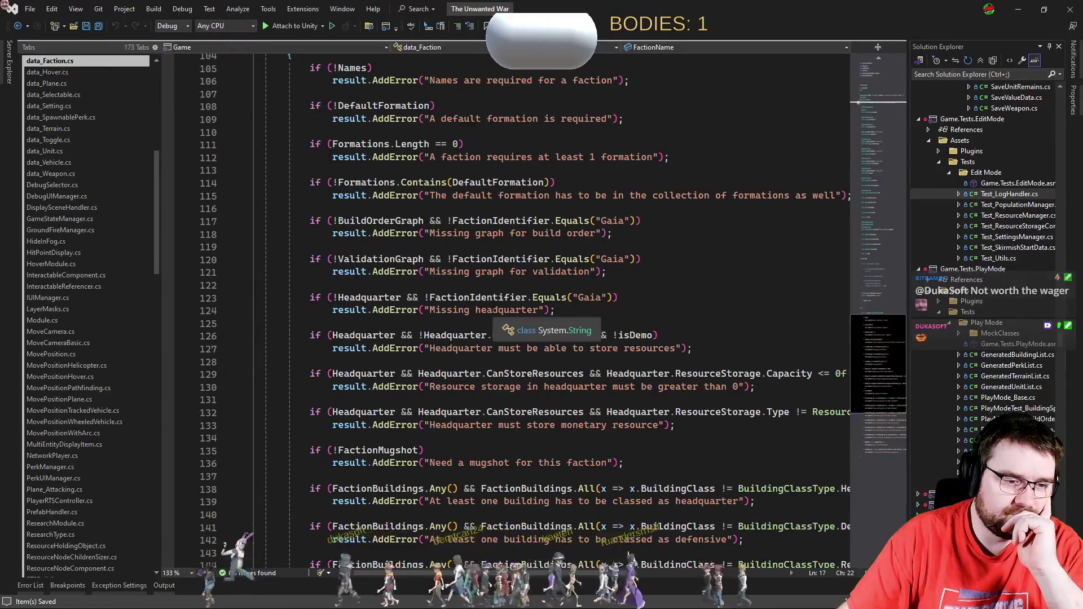
pyautogui.scroll(-5, 495, 310)
pyautogui.click(400, 335)
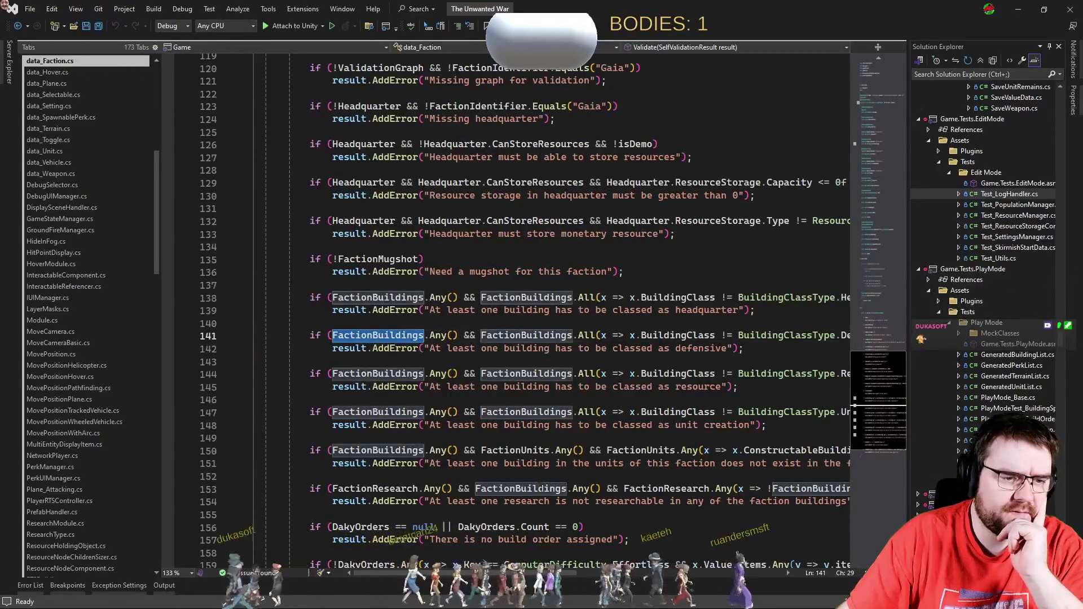
pyautogui.scroll(-1, 535, 507)
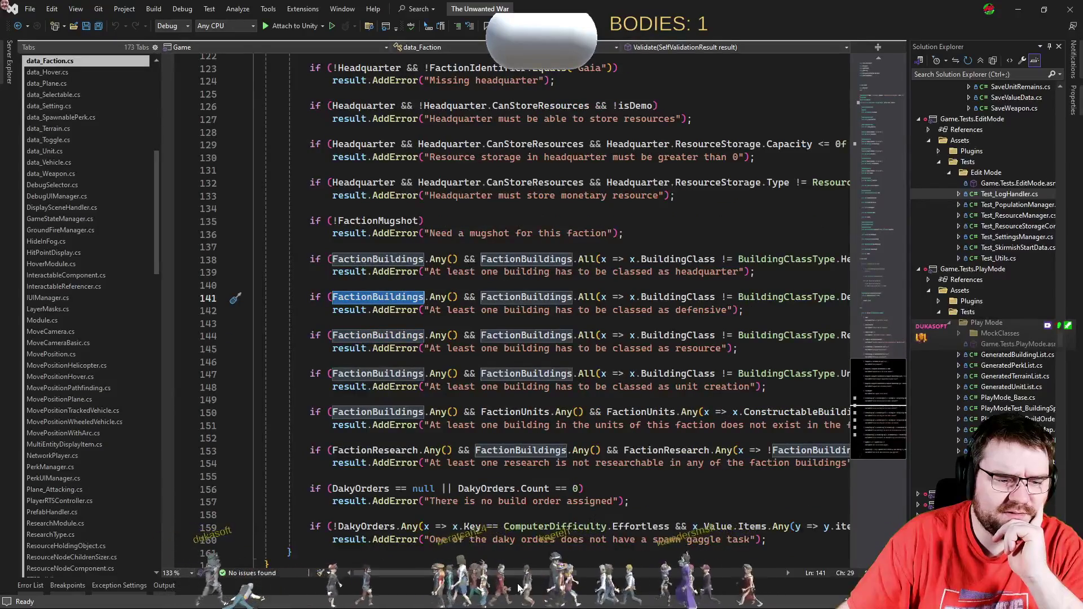
pyautogui.hscroll(5, 519, 588)
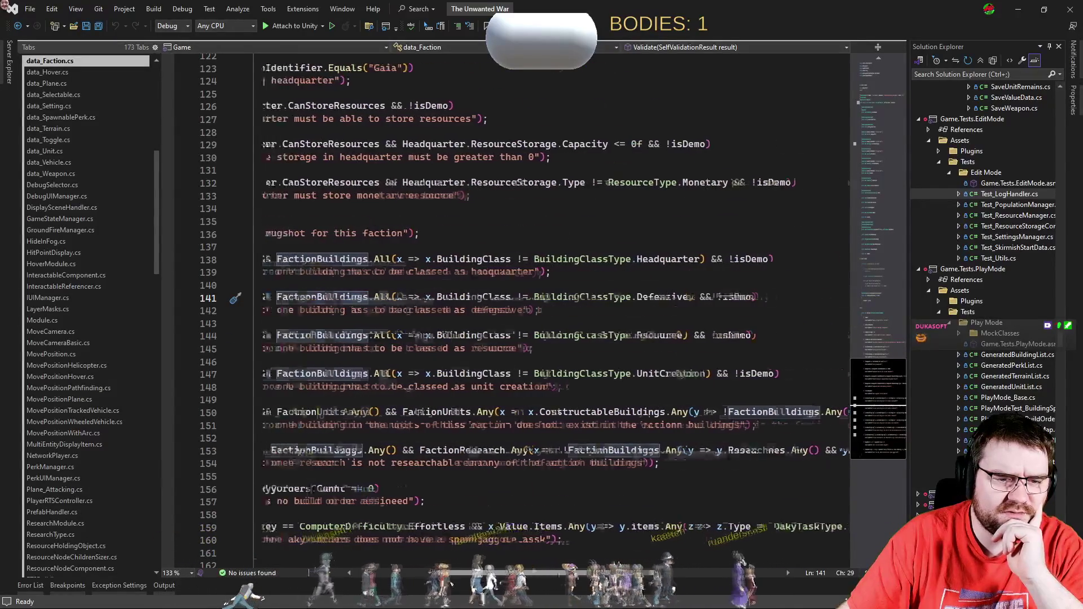
pyautogui.hscroll(-5, 511, 561)
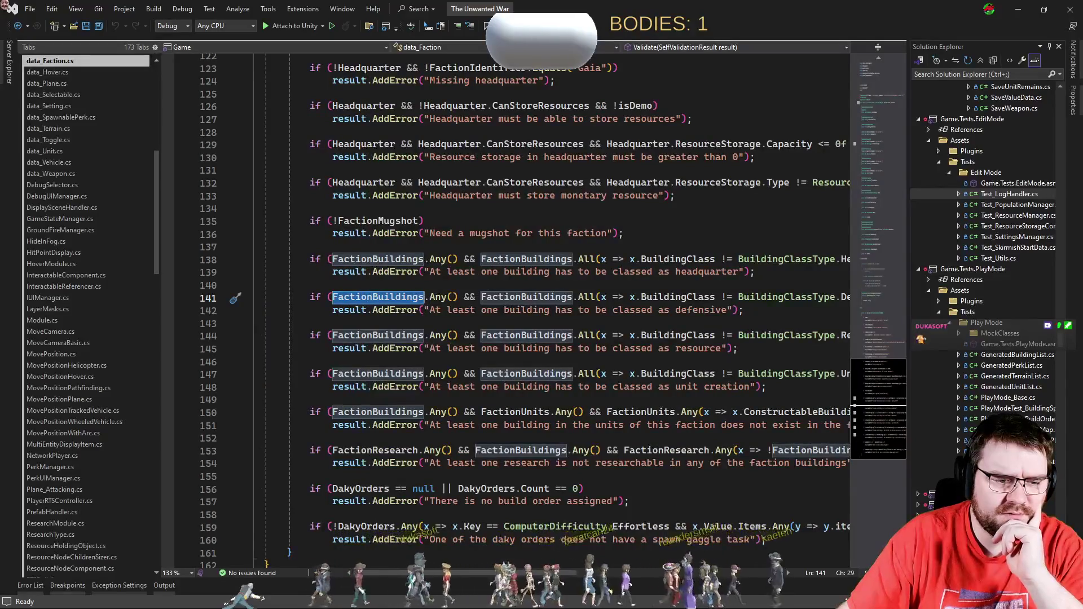
pyautogui.scroll(-2, 649, 415)
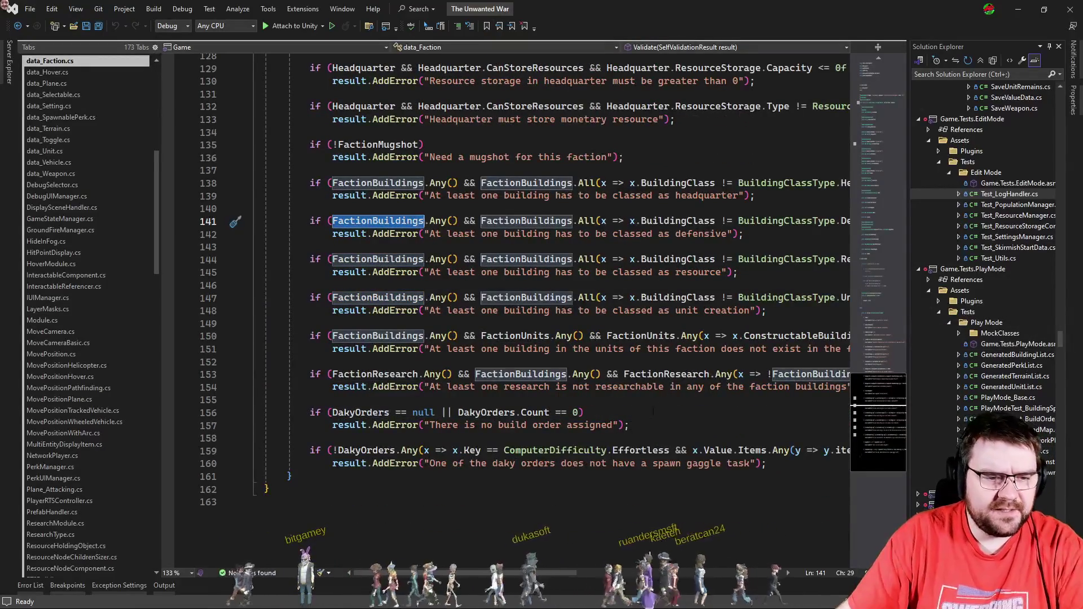
pyautogui.click(569, 364)
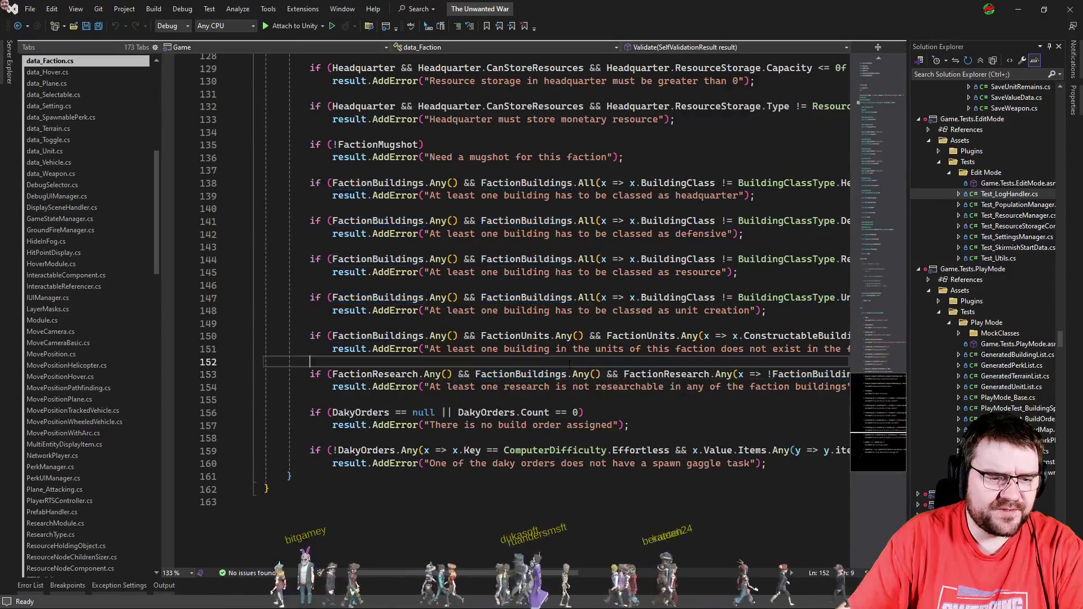
# Step: Add an if checking FactionBuildings.Count(x => x.BuildingClass == BuildingClassType.Headquarter) > 1
pyautogui.press('Return')
pyautogui.write('if(')
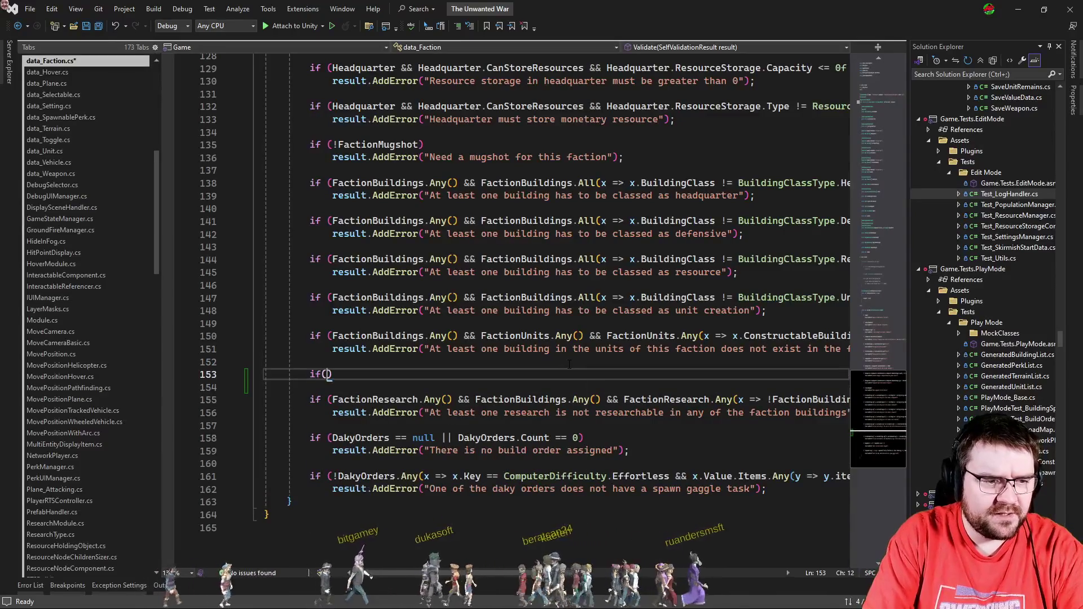
pyautogui.write('FactionBuildings.Count(x => ')
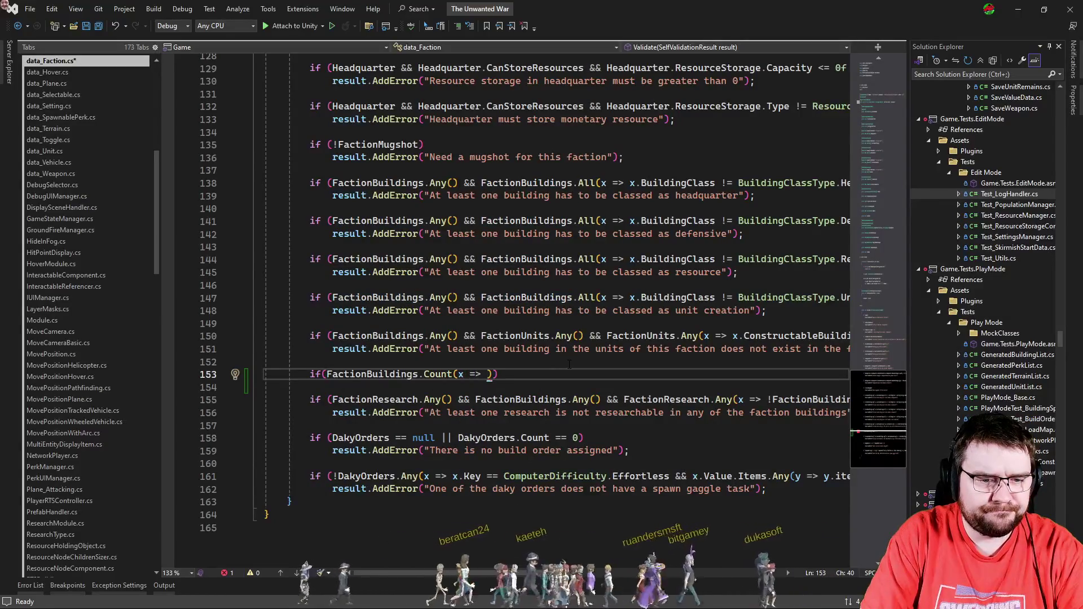
pyautogui.write('.Bu')
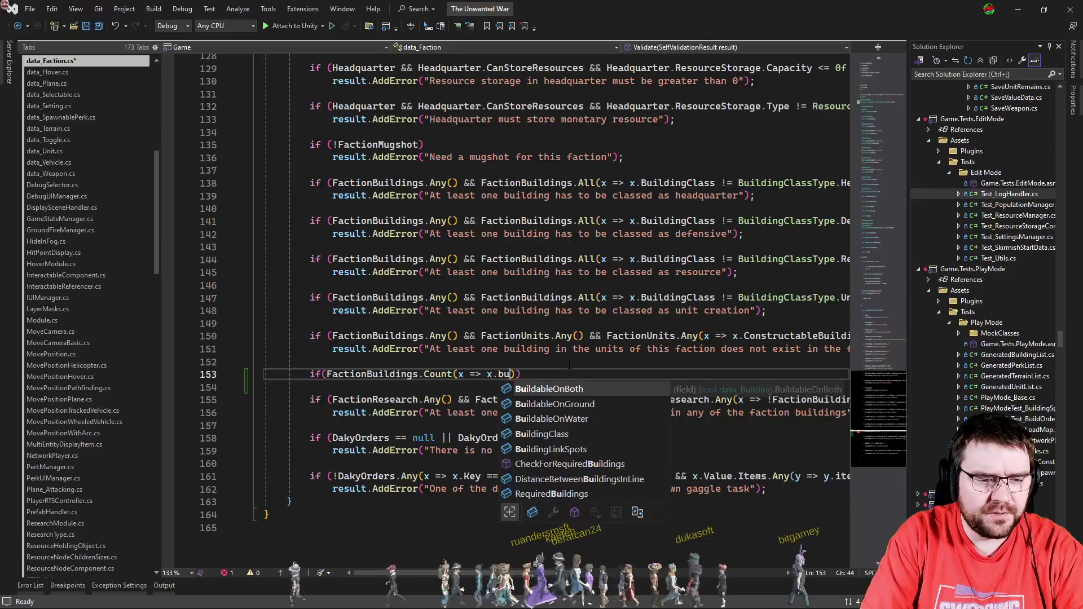
pyautogui.write('Head')
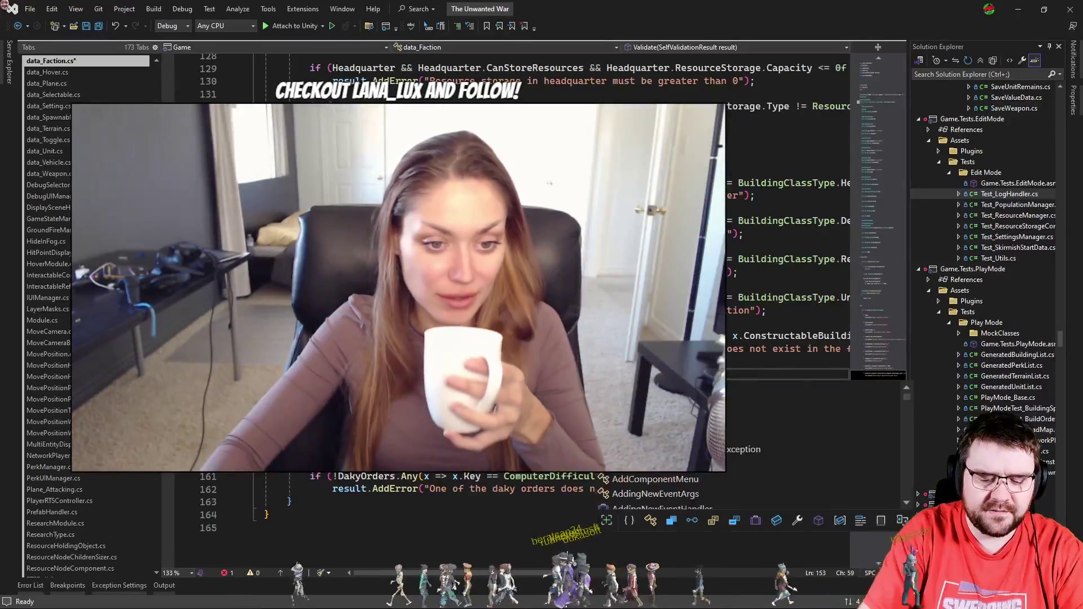
pyautogui.press('Tab')
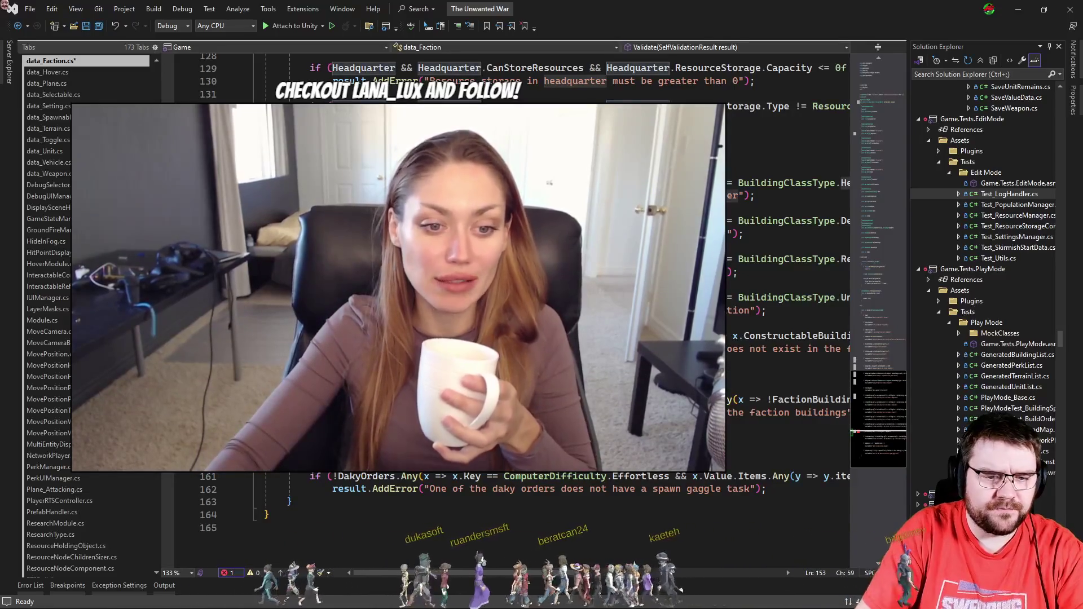
pyautogui.write('BuildingClassType.Headquarter))')
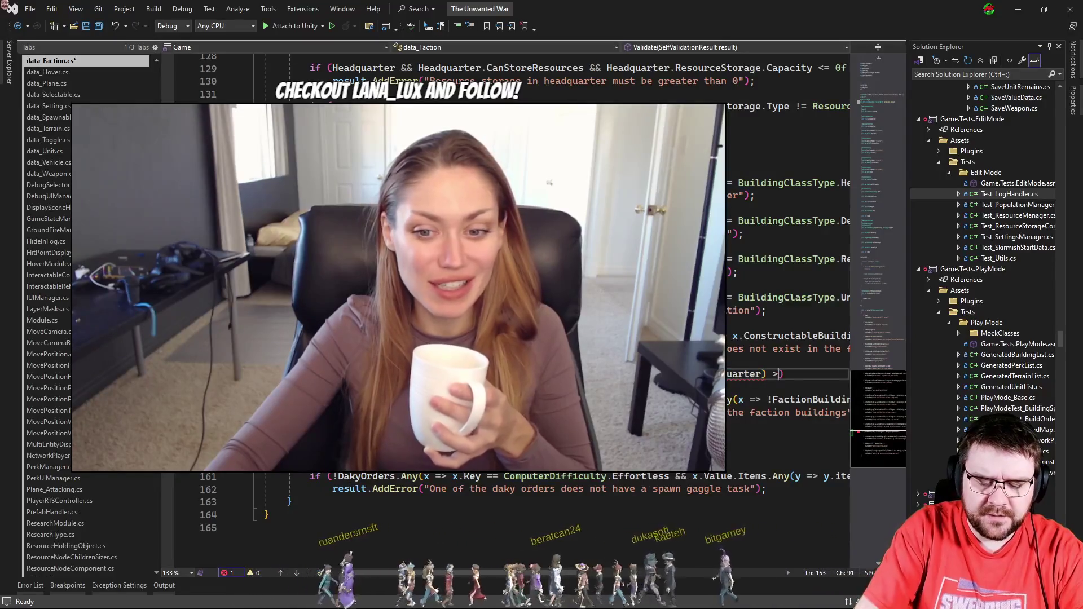
pyautogui.write('1')
# Step: Add the result error line under the headquarter condition, then save data_Faction.cs for Unity to reload
pyautogui.press('Return')
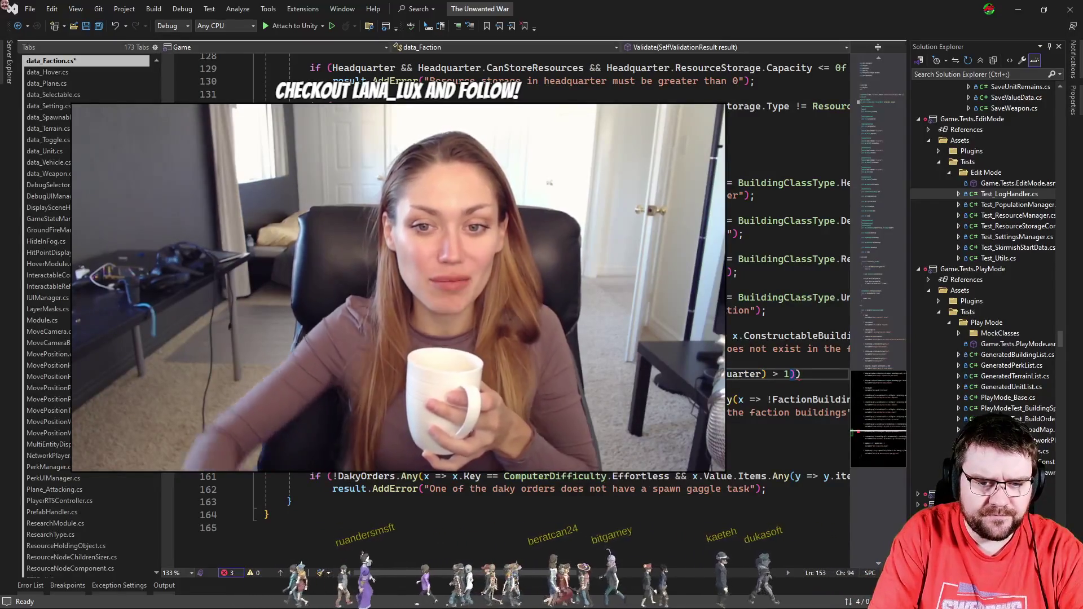
pyautogui.write('Result.Ad')
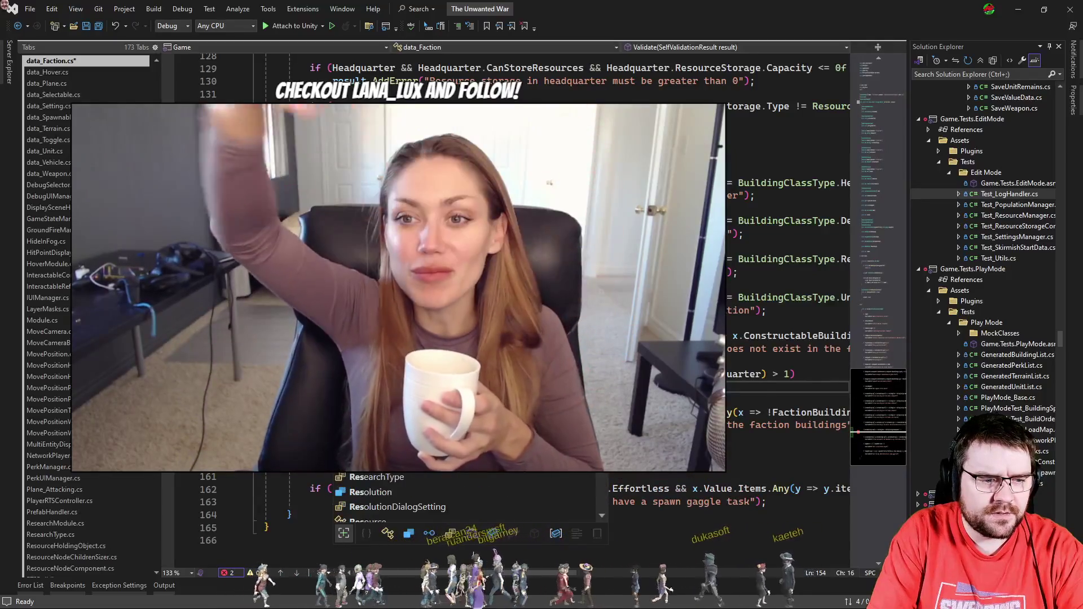
pyautogui.write('dWarning("Headq')
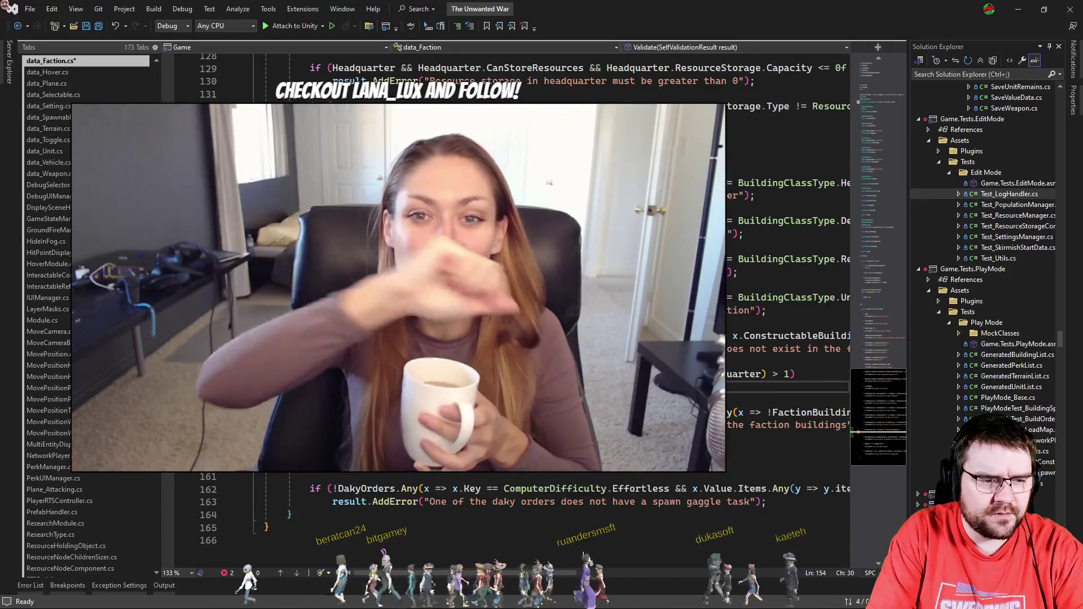
pyautogui.write('uarter does not')
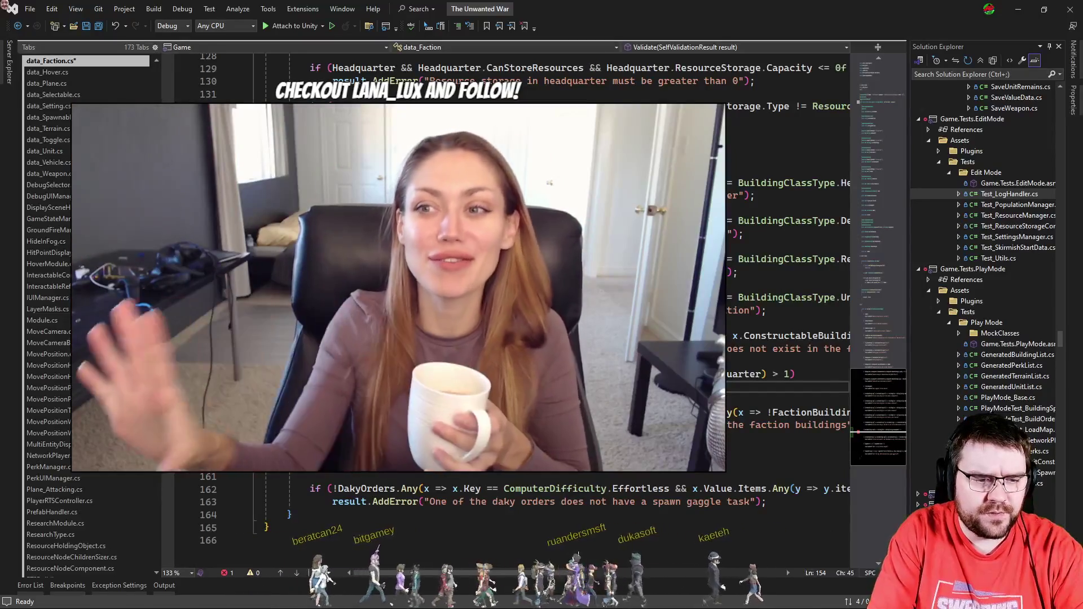
pyautogui.write(' store resourc')
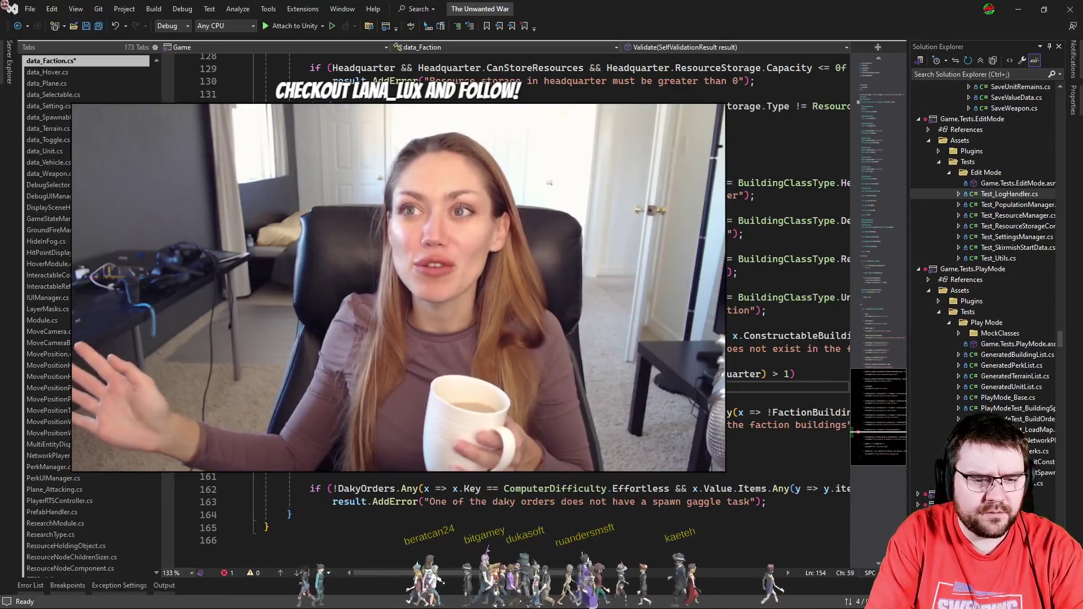
pyautogui.write('es but th')
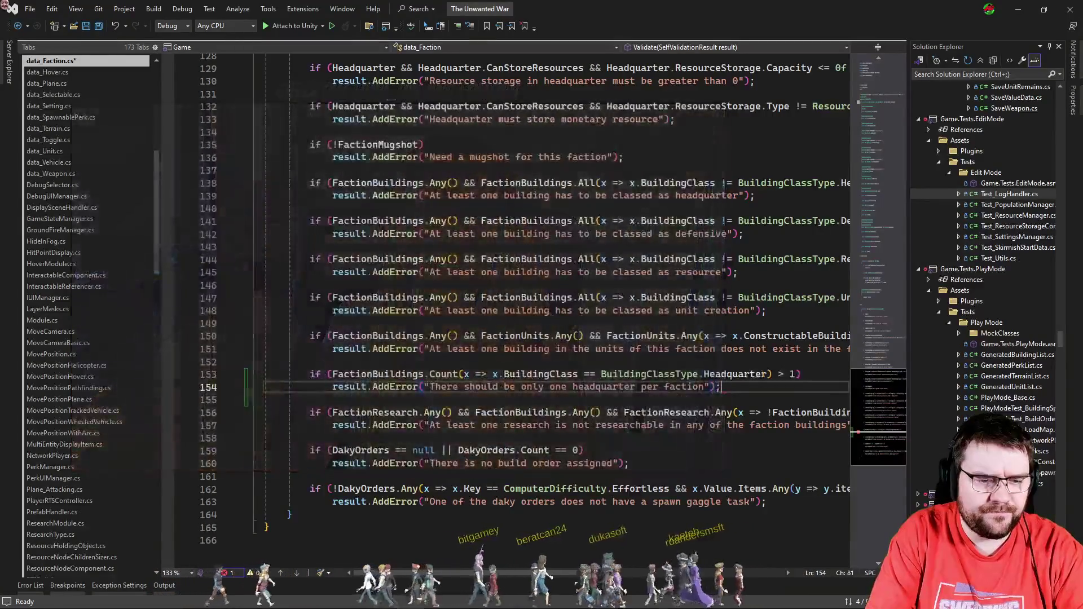
pyautogui.hotkey('ctrl', 's')
pyautogui.press('Up')
pyautogui.hotkey('alt', 'Tab')
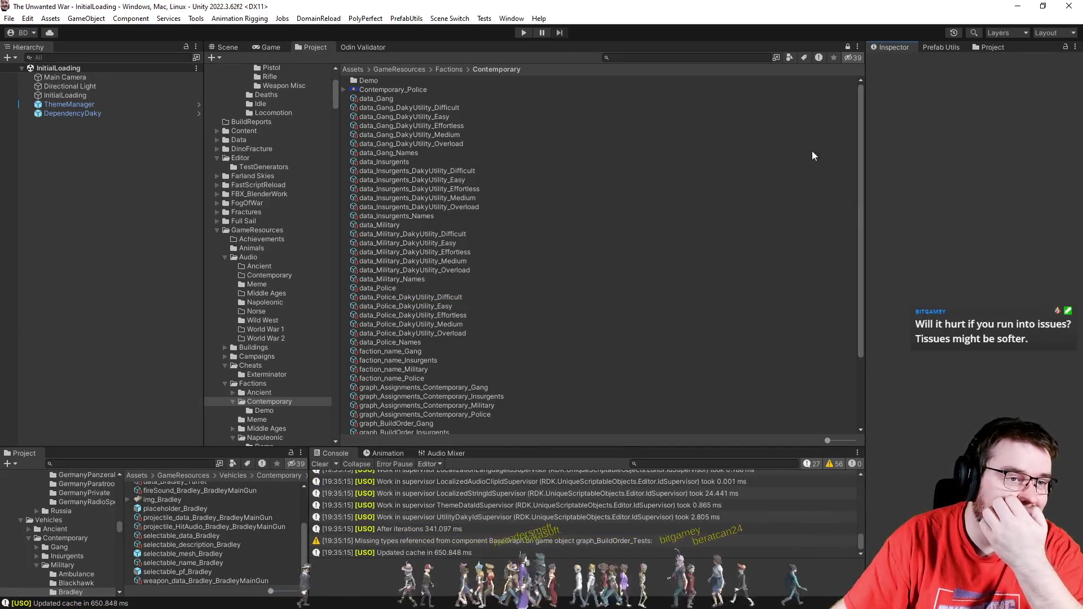
# Step: Run the Odin Validator limited to Data_Faction and select data_Gang's one-headquarter error
pyautogui.click(371, 51)
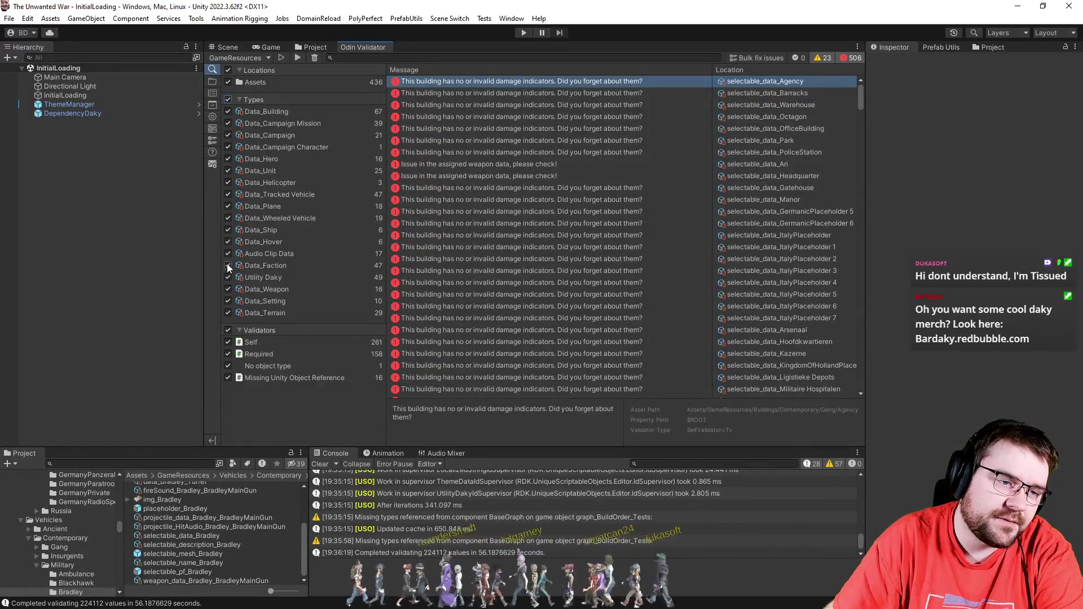
pyautogui.click(228, 265)
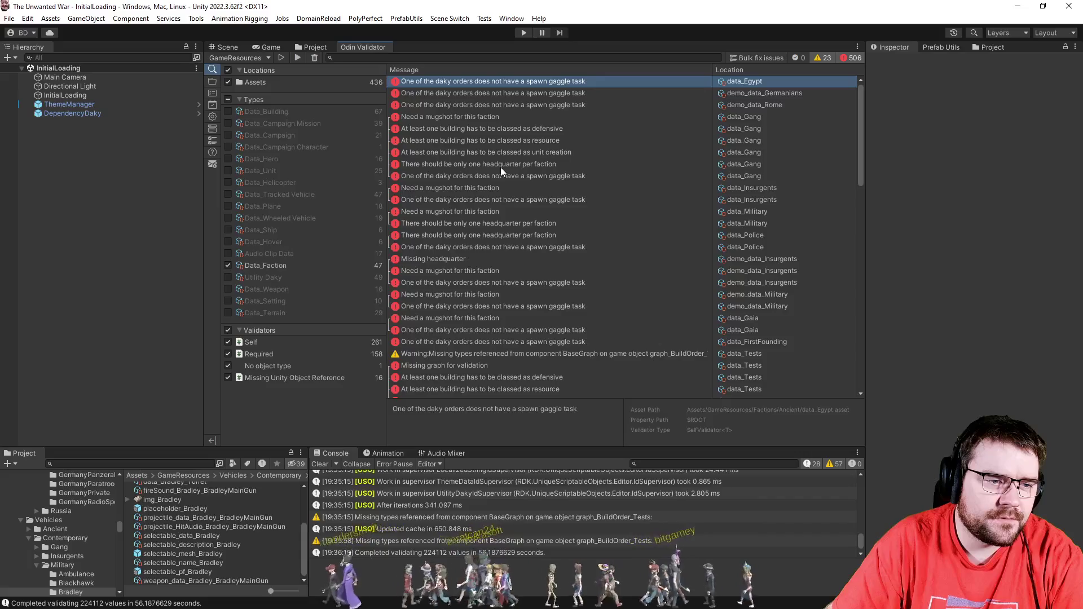
pyautogui.click(517, 163)
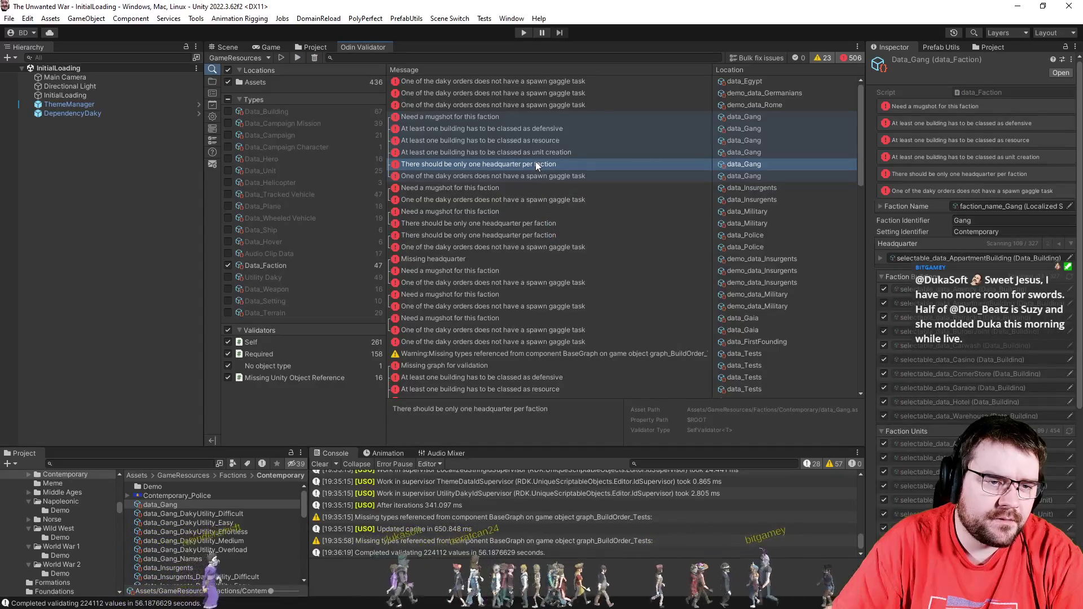
# Step: Filter the validator to only 'There should be only one headquarter per faction' errors, then select data_Military's
pyautogui.rightClick(536, 163)
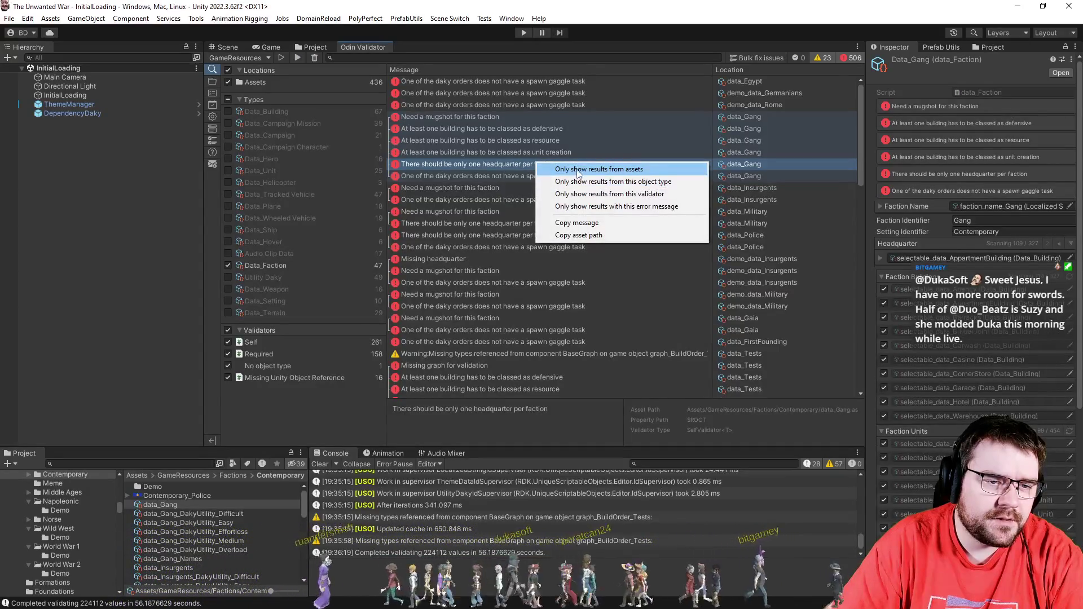
pyautogui.click(588, 206)
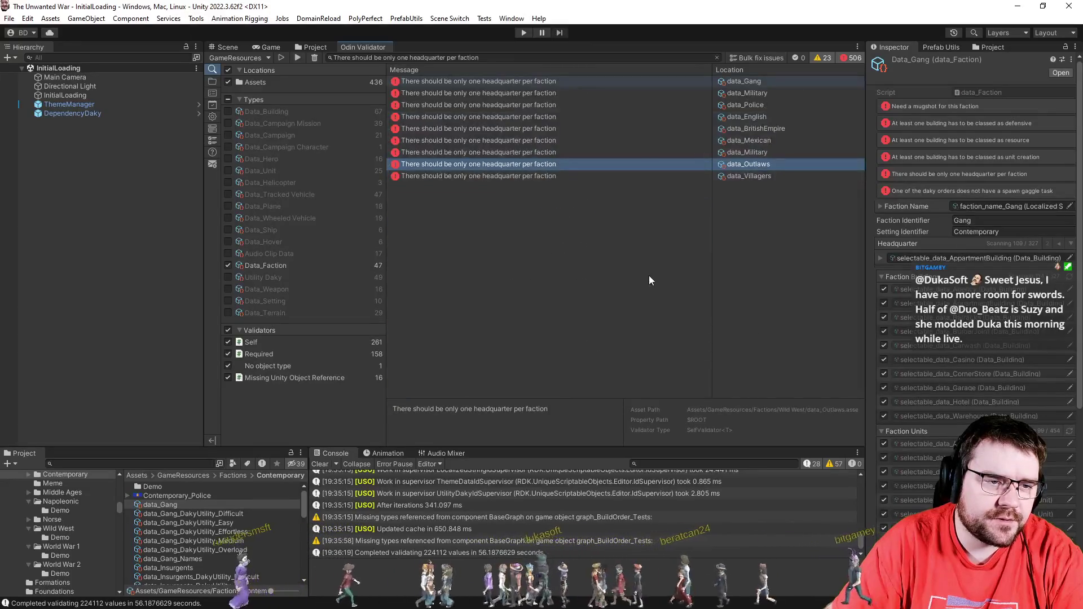
pyautogui.click(630, 94)
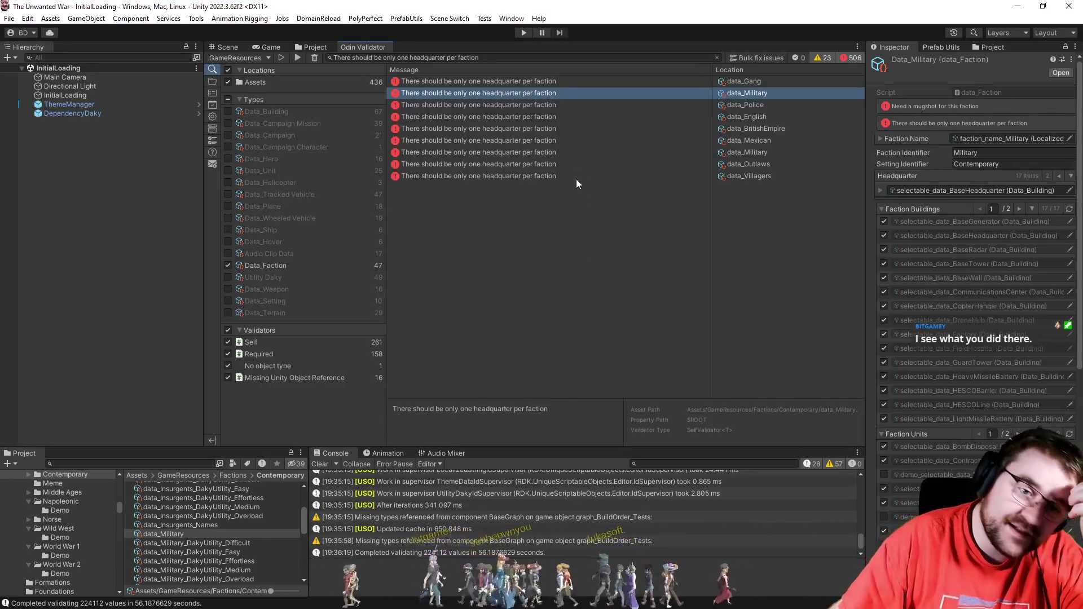
# Step: Select data_BritishEmpire's one-headquarter error in the Odin Validator results
pyautogui.click(633, 133)
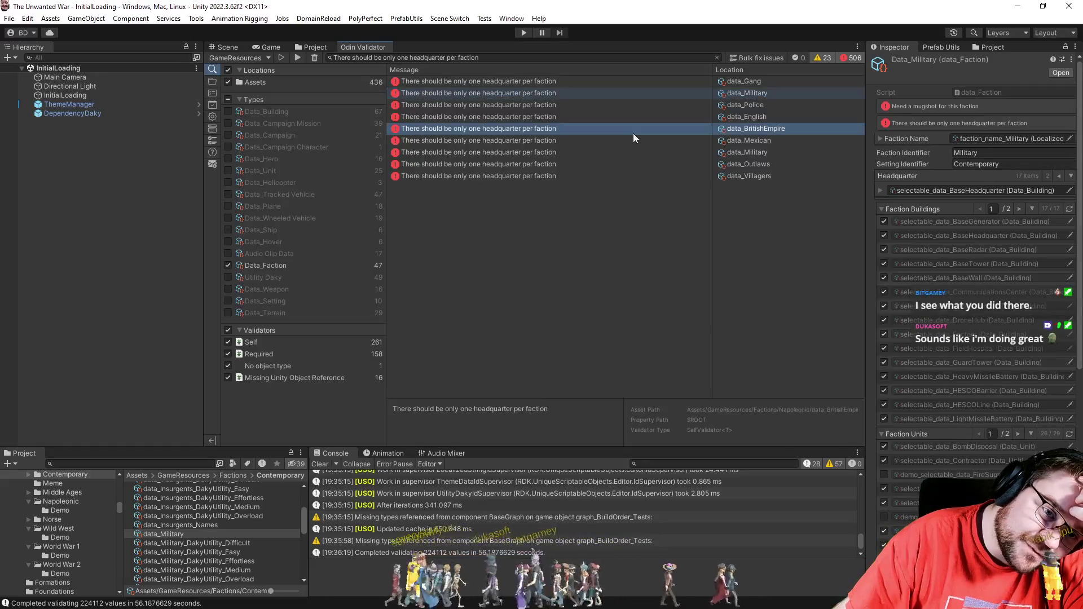